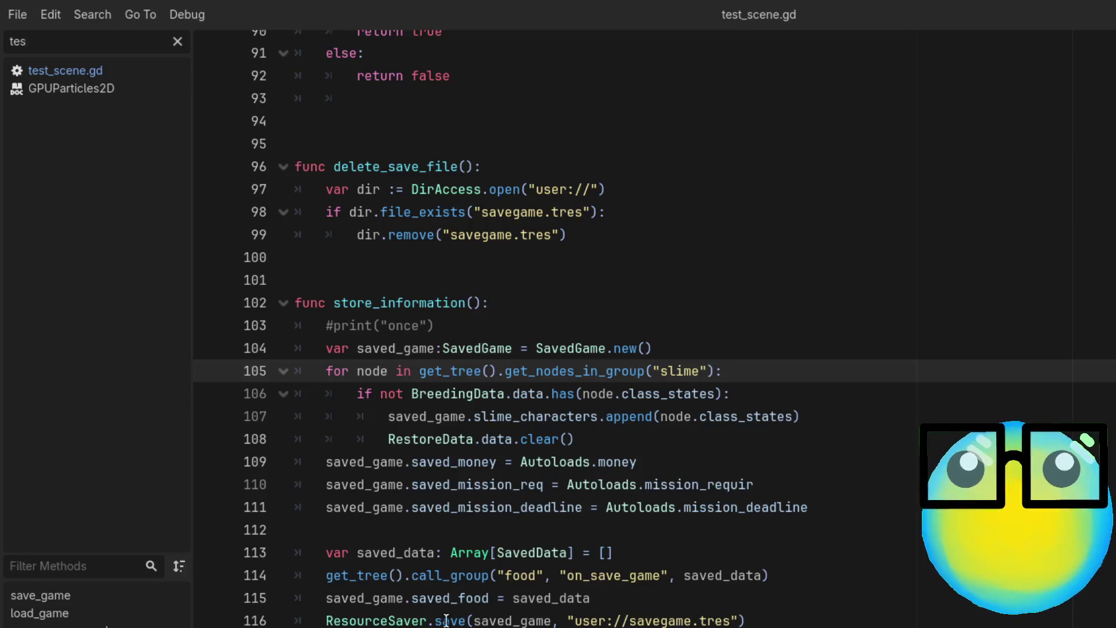
# Step: Check the ResourceSaver.save documentation, then return to test_scene.gd's _ready function and its load_game() call
pyautogui.click(821, 618)
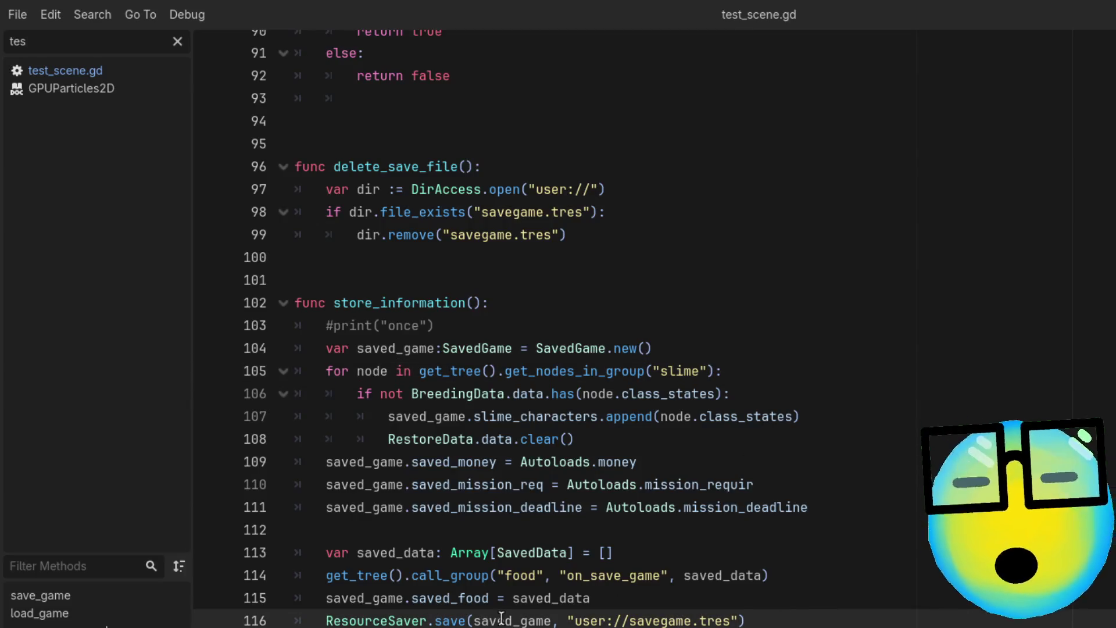
pyautogui.keyDown('ctrl'); pyautogui.click(459, 620); pyautogui.keyUp('ctrl')
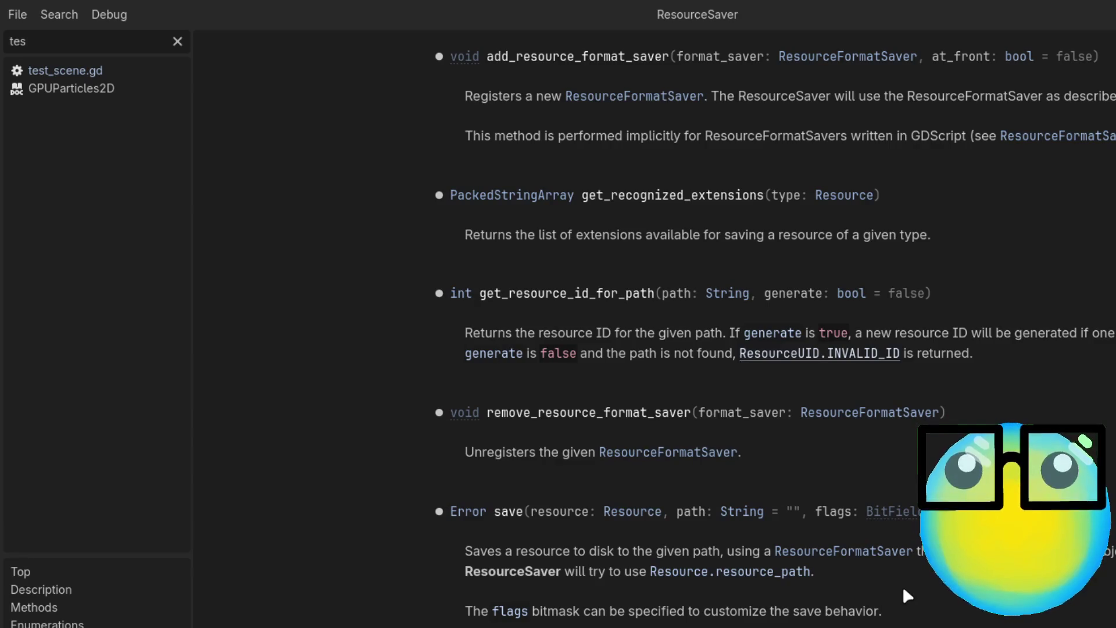
pyautogui.hotkey('alt', 'Left')
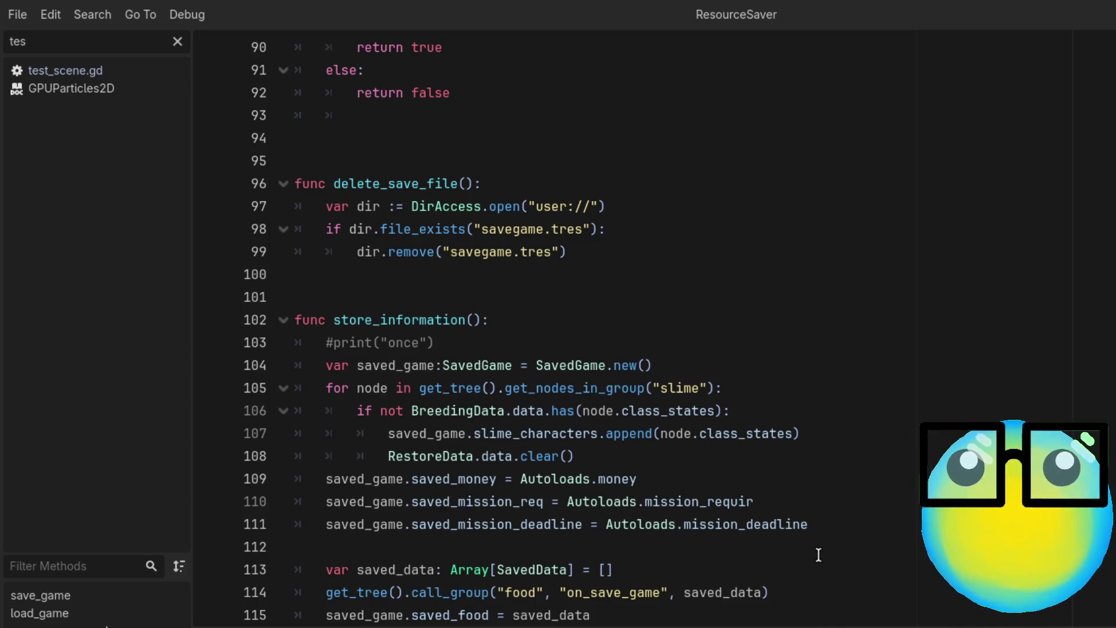
pyautogui.scroll(2, 818, 555)
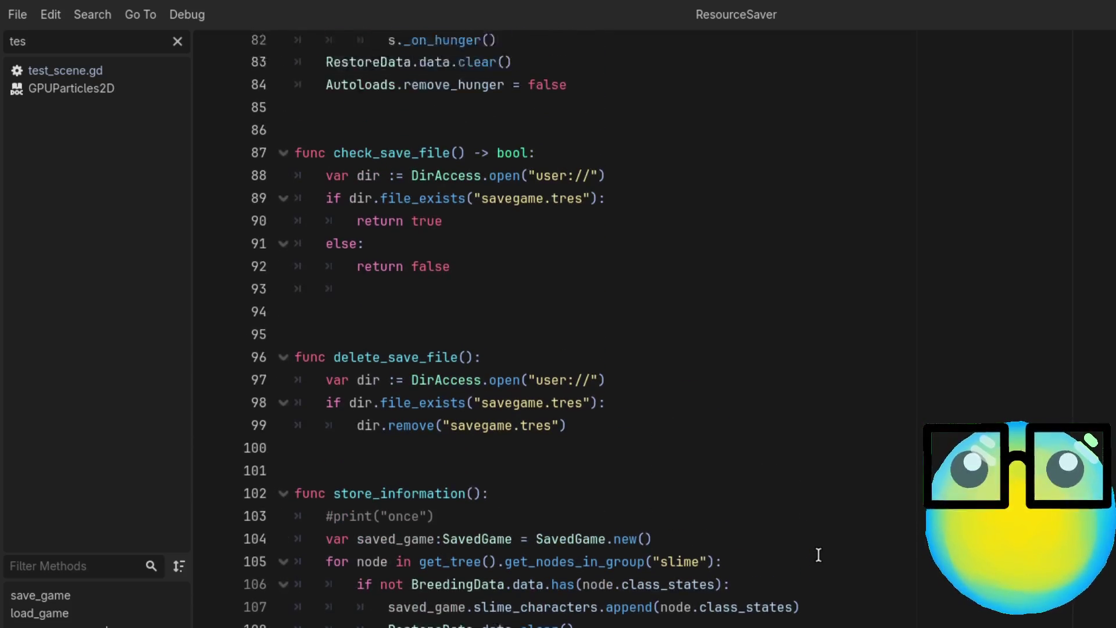
pyautogui.scroll(-1, 818, 554)
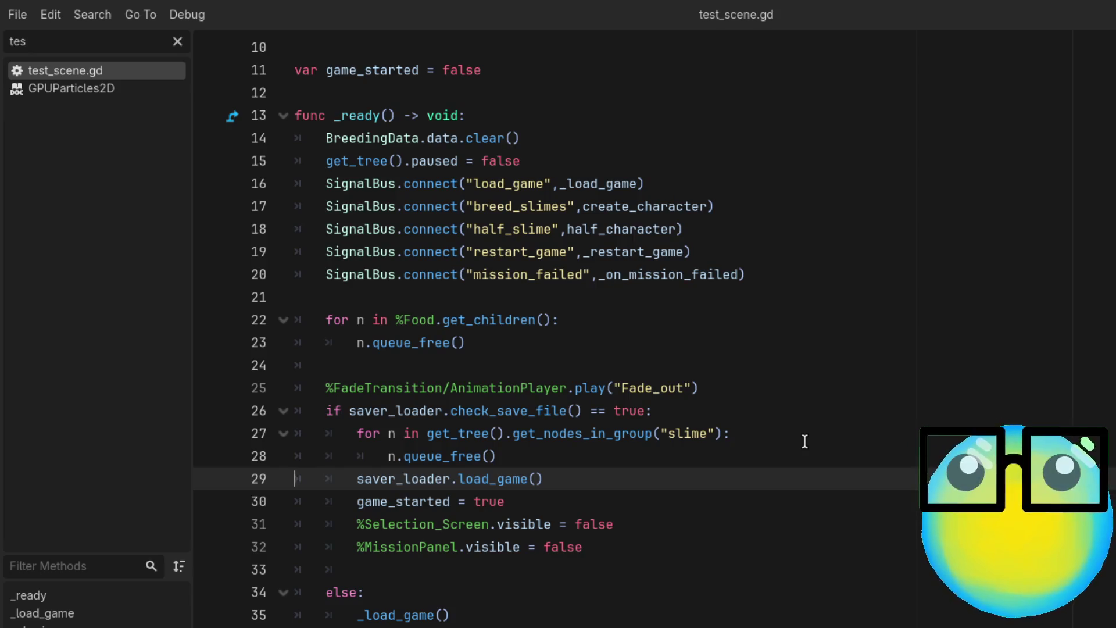
# Step: Add a breakpoint on line 29's saver_loader.load_game() call and run the project with F5
pyautogui.click(211, 479)
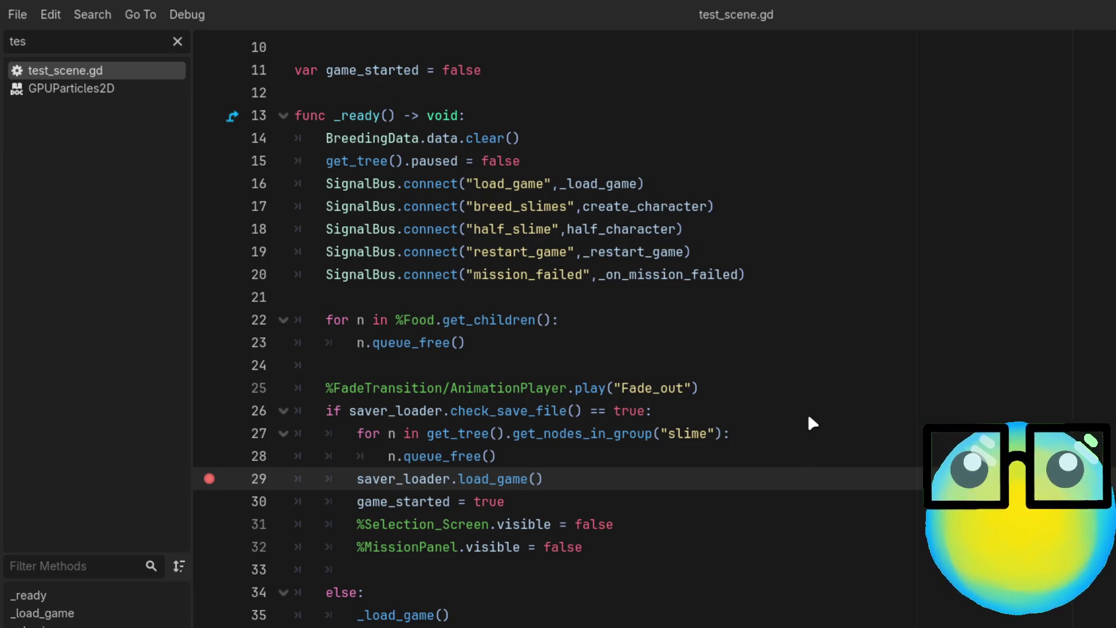
pyautogui.press('F5')
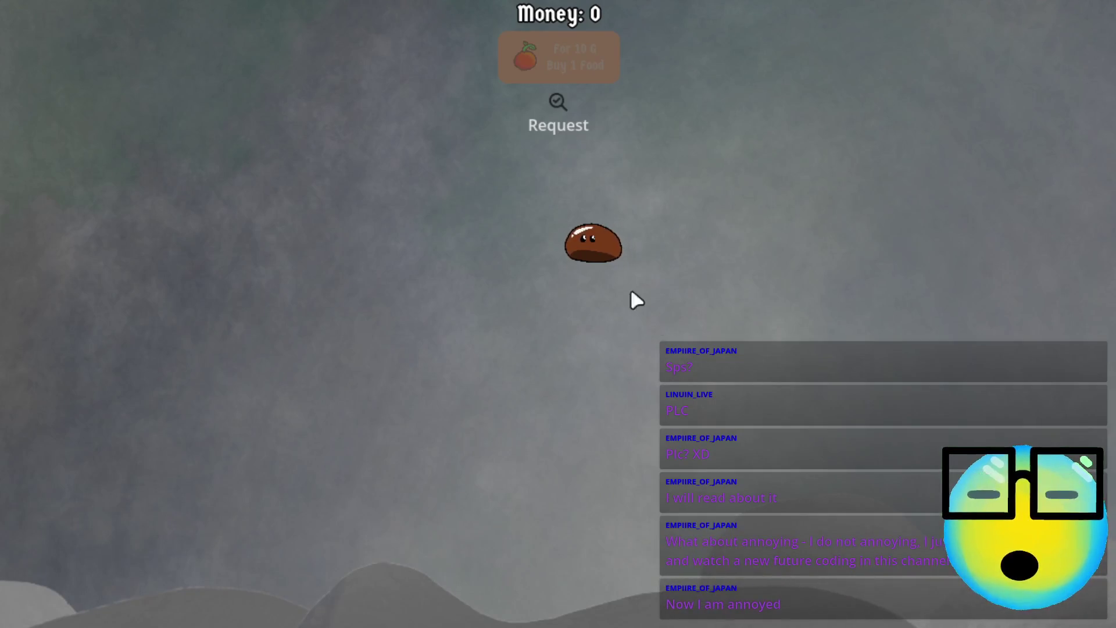
# Step: Inspect the brown slime's stats in the running game, then restart after the game over
pyautogui.click(584, 243)
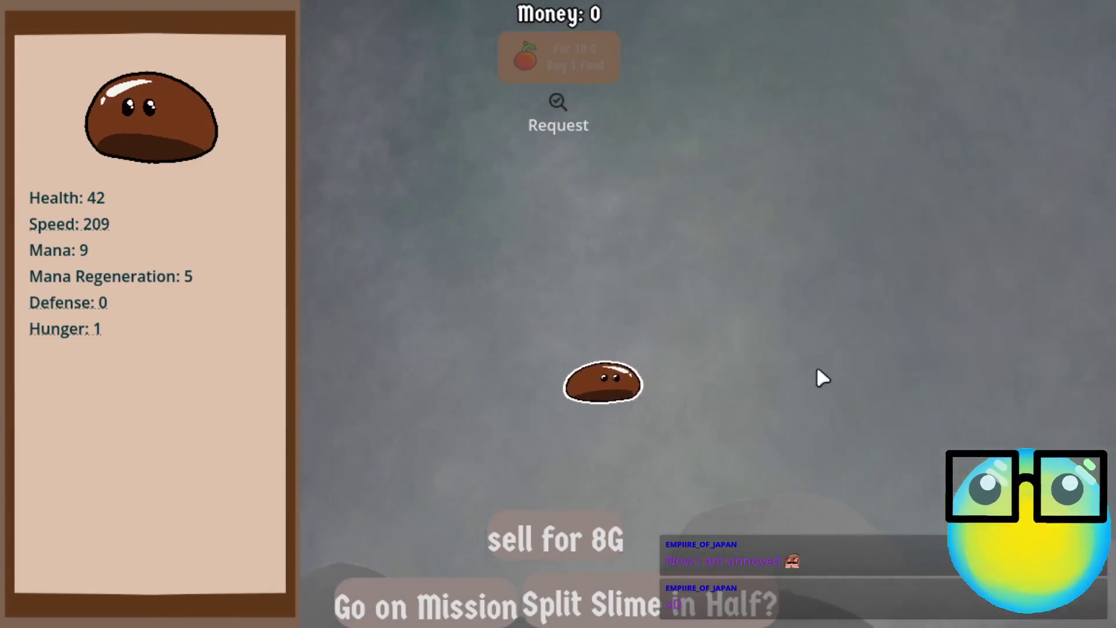
pyautogui.click(633, 390)
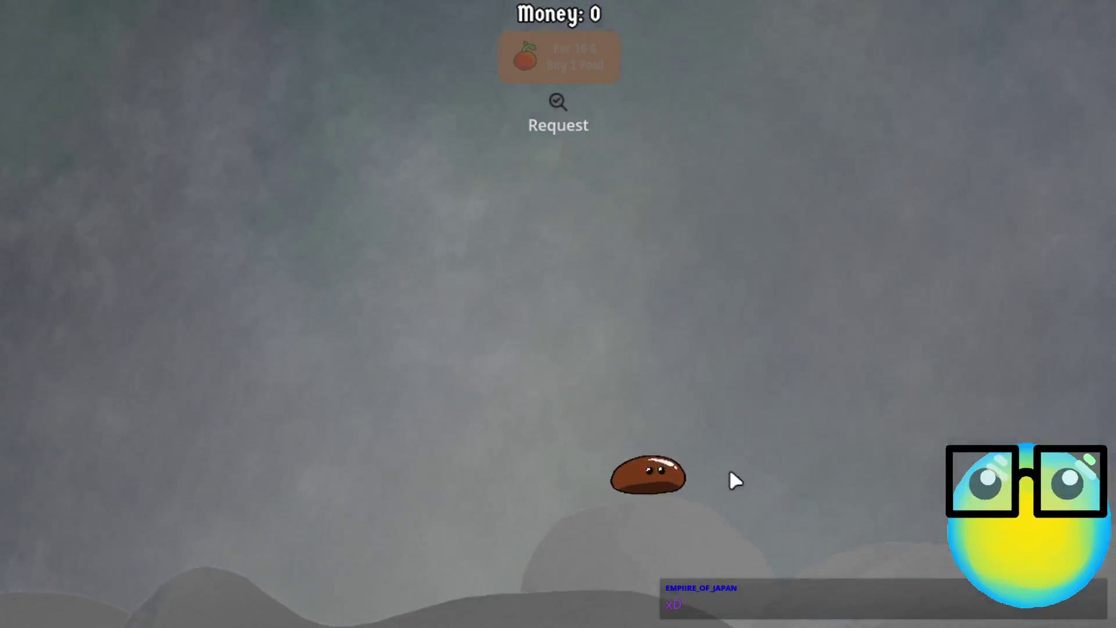
pyautogui.click(633, 482)
pyautogui.click(549, 520)
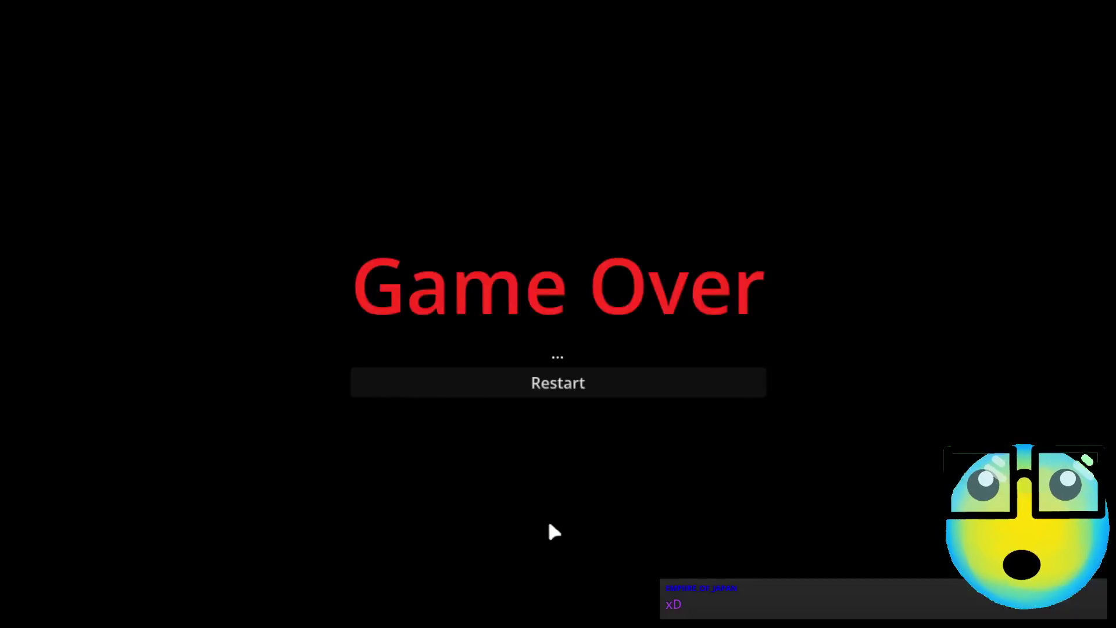
pyautogui.click(539, 384)
# Step: Send the pink slime on a mission and go back, hitting the line 29 breakpoint
pyautogui.click(647, 584)
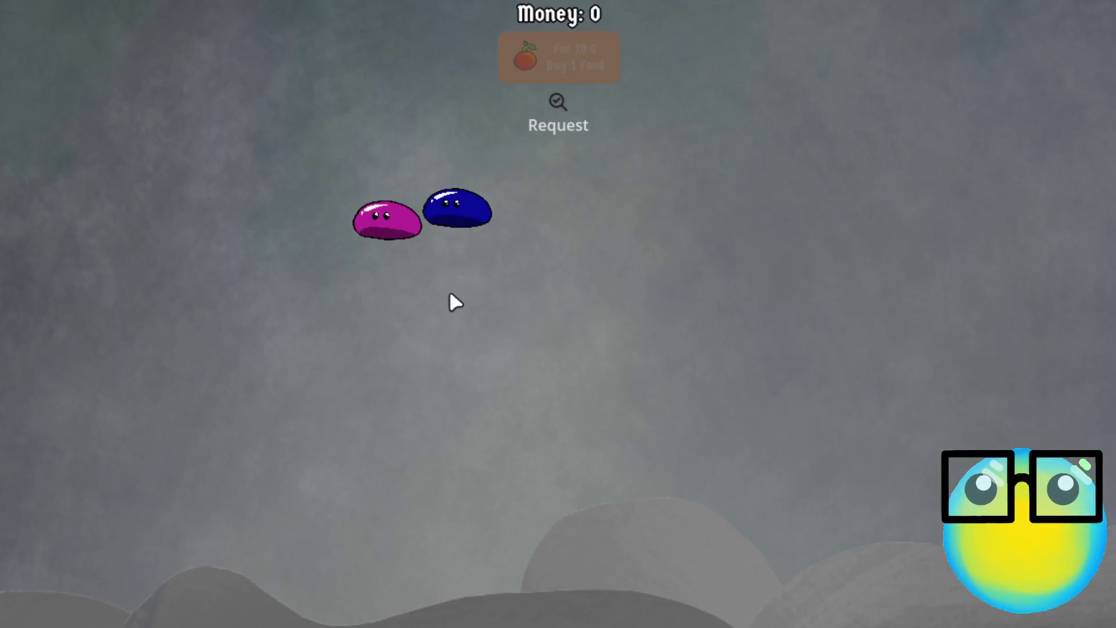
pyautogui.click(358, 210)
pyautogui.click(415, 580)
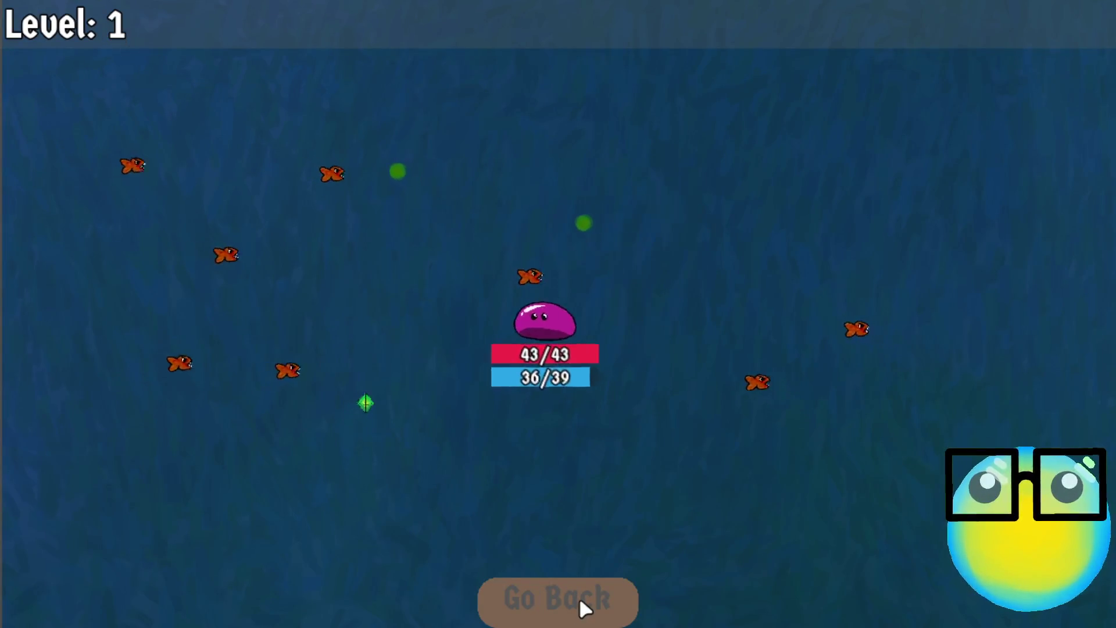
pyautogui.click(579, 595)
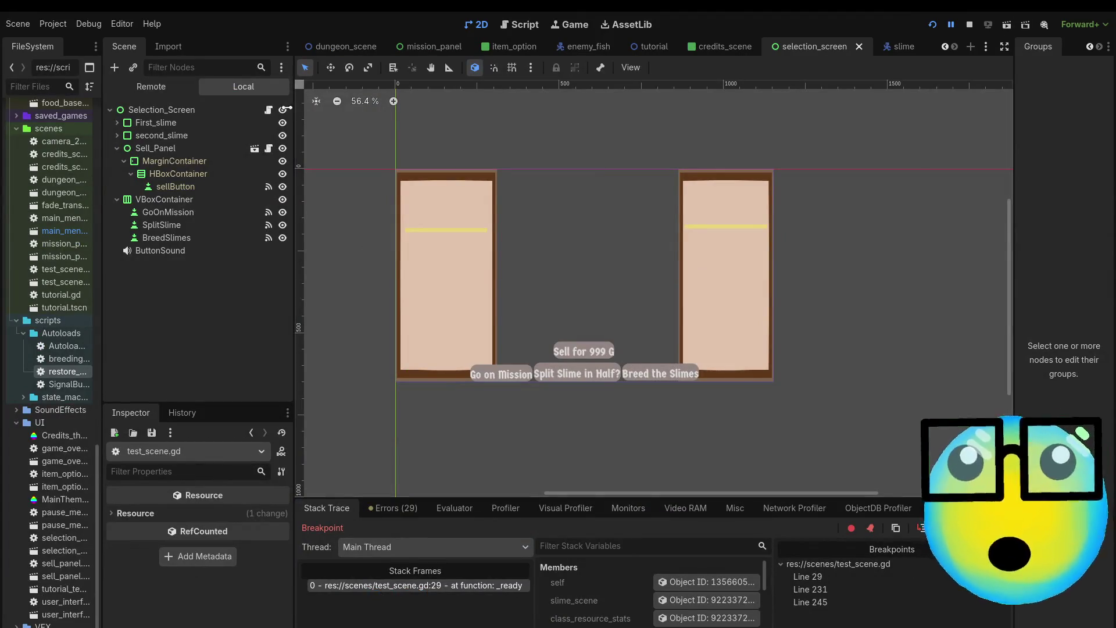
# Step: Switch the Scene dock to Remote and inspect the BreedingData, SignalBus and UpgradDb autoload nodes
pyautogui.click(153, 89)
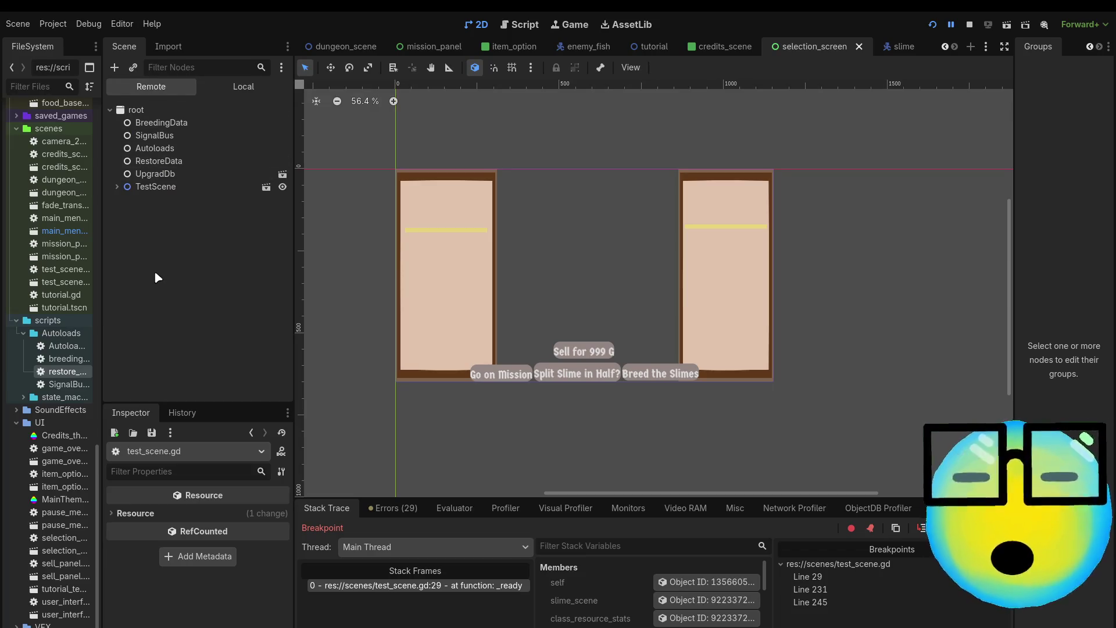
pyautogui.click(180, 126)
pyautogui.click(180, 136)
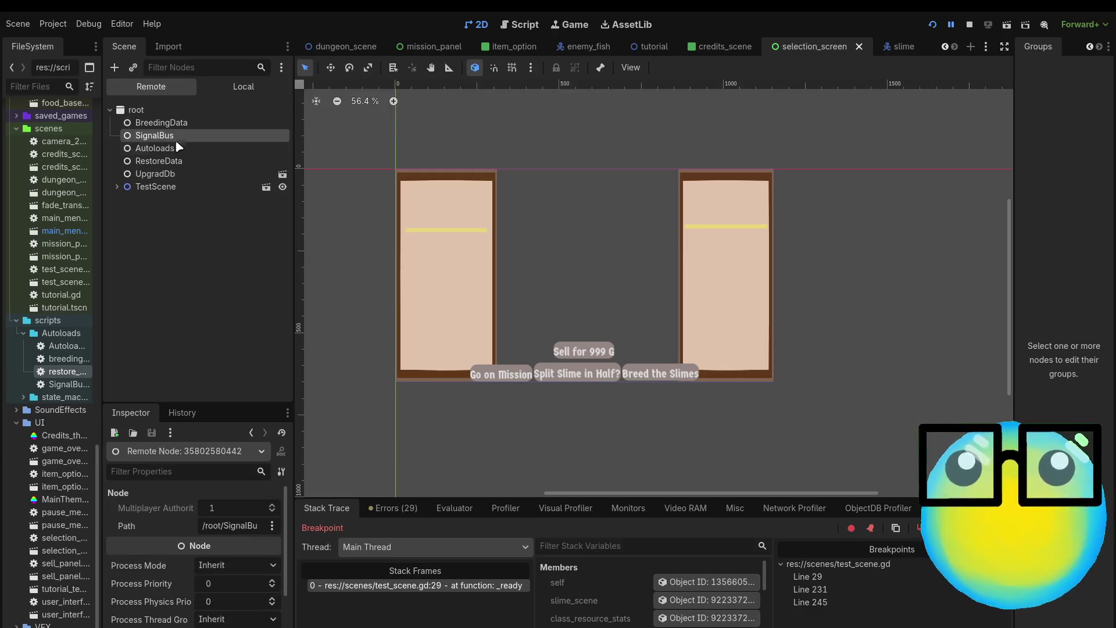
pyautogui.click(192, 148)
pyautogui.click(206, 161)
pyautogui.click(186, 175)
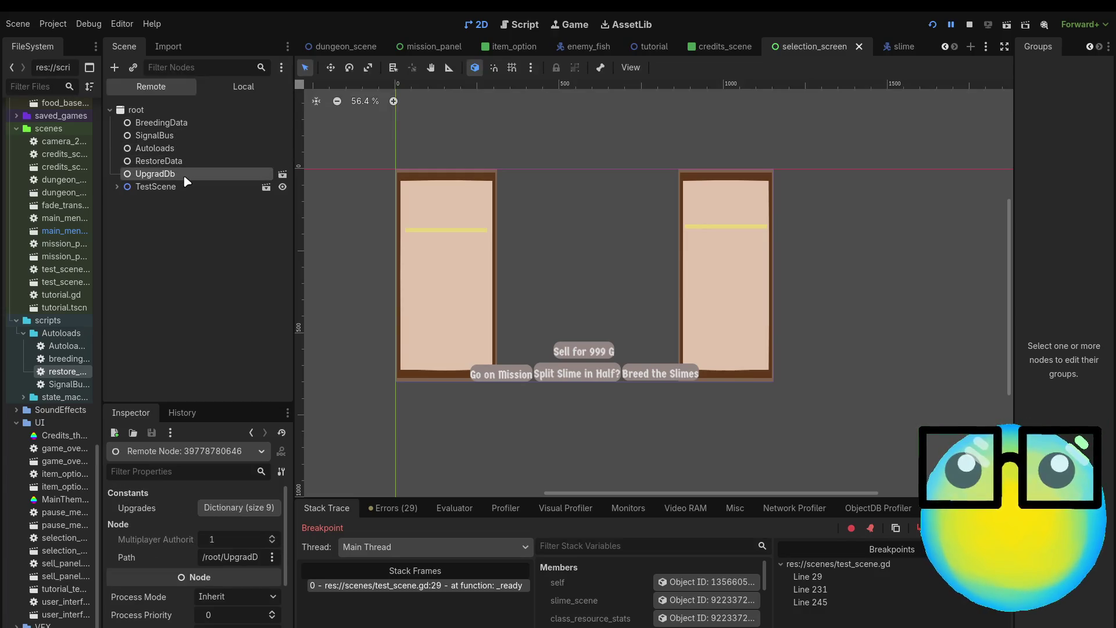
# Step: Expand TestScene and review the SaverLoader node's properties in the Inspector
pyautogui.click(117, 187)
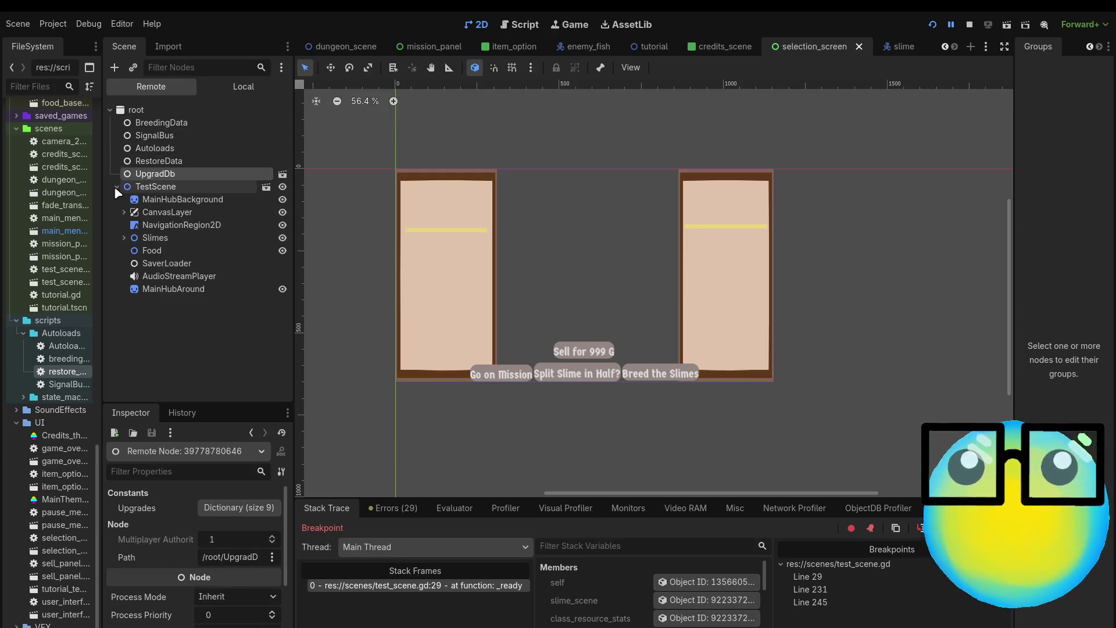
pyautogui.click(117, 187)
pyautogui.click(117, 187)
pyautogui.click(154, 263)
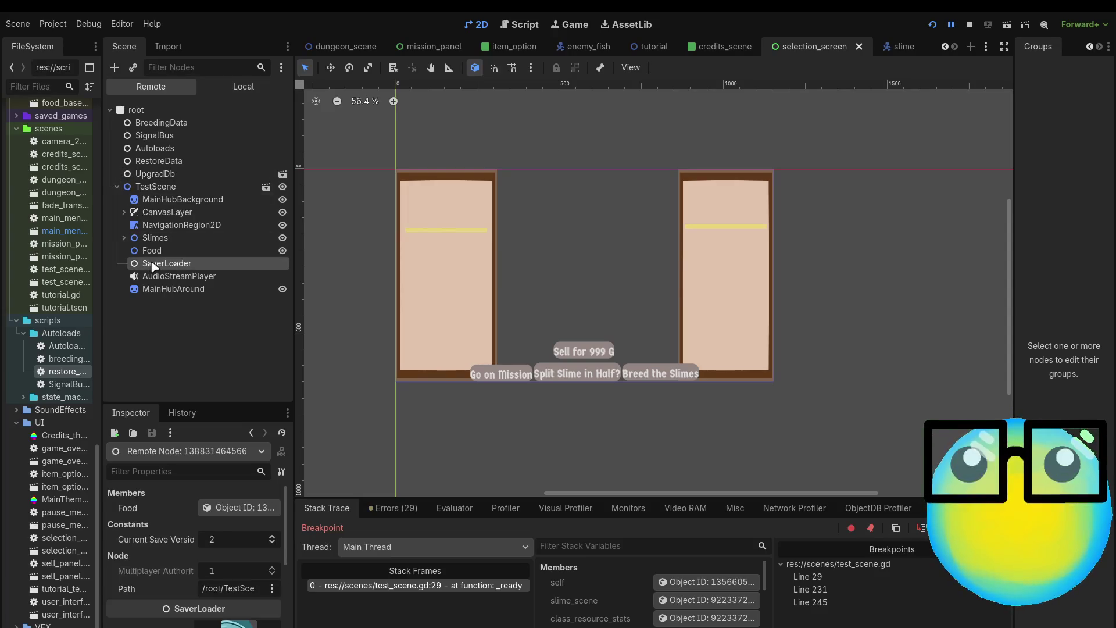
pyautogui.scroll(-1, 180, 557)
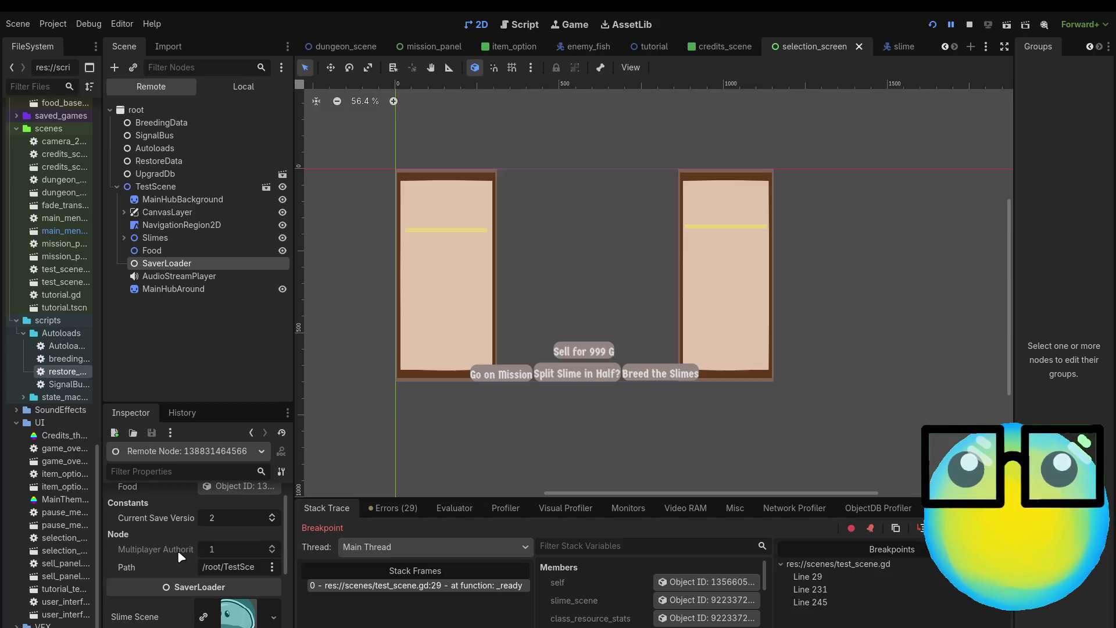
pyautogui.scroll(-3, 181, 557)
pyautogui.scroll(-3, 180, 557)
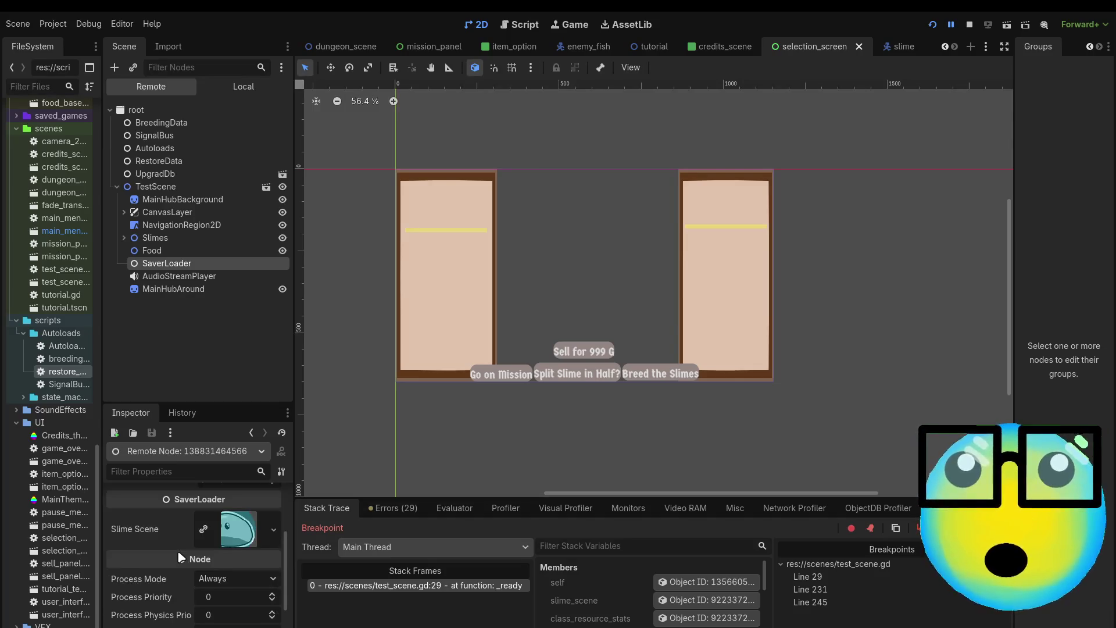
pyautogui.scroll(7, 181, 557)
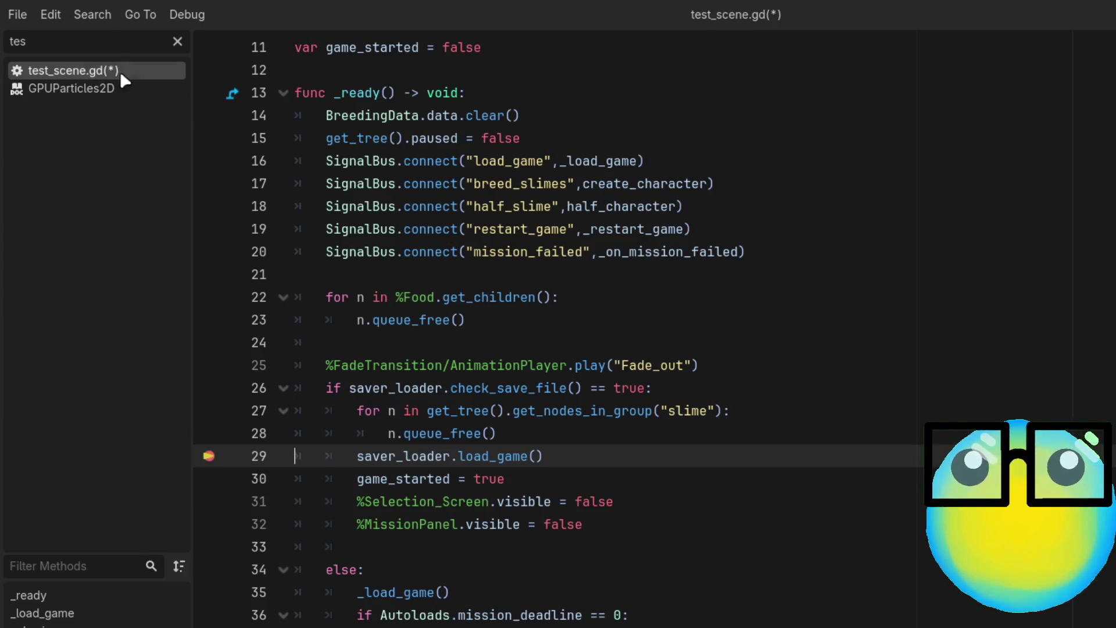
pyautogui.click(177, 42)
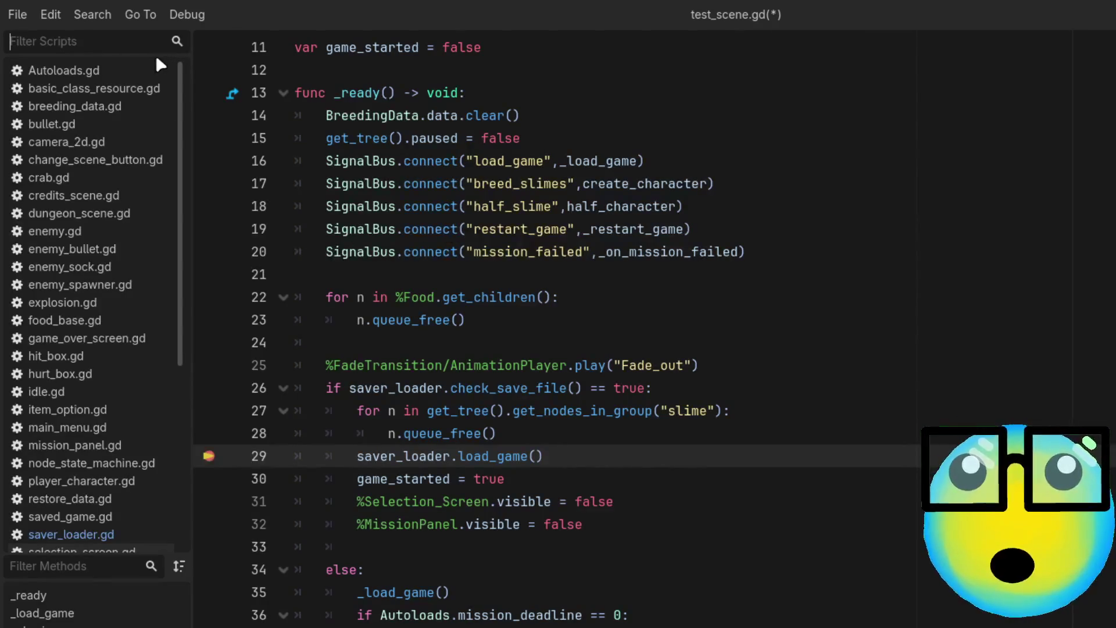
pyautogui.write('dungeo')
pyautogui.click(97, 70)
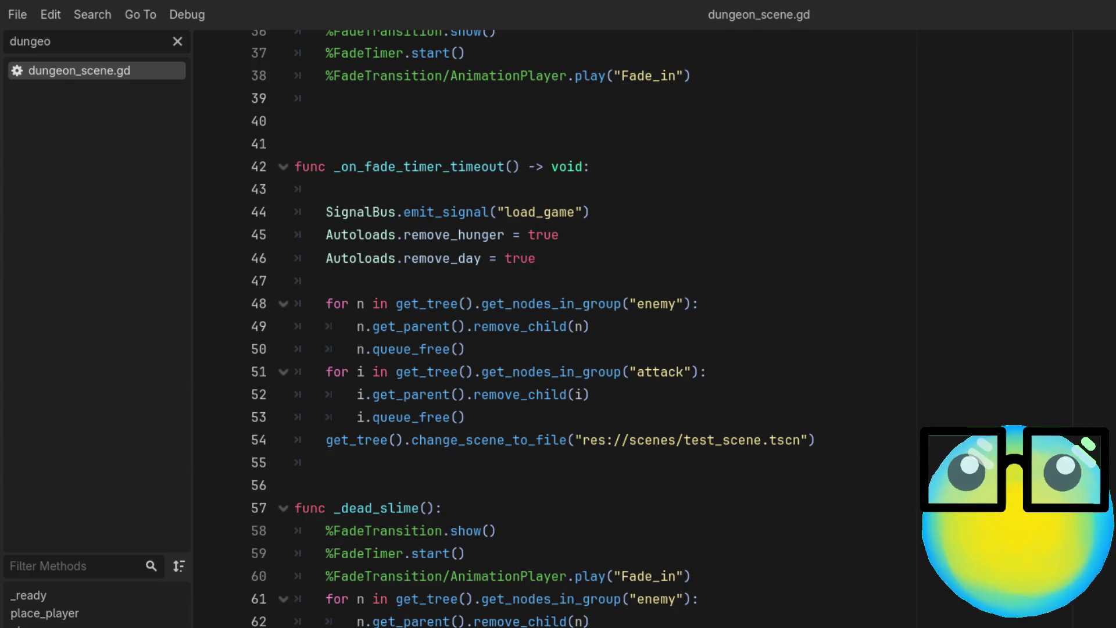
pyautogui.scroll(5, 558, 326)
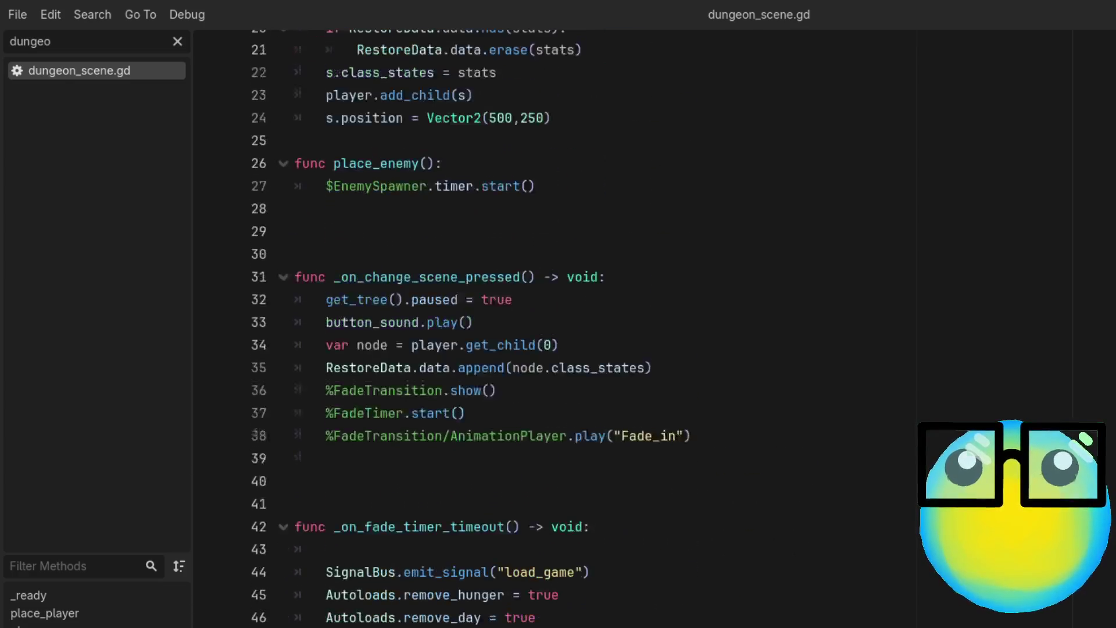
pyautogui.scroll(4, 558, 325)
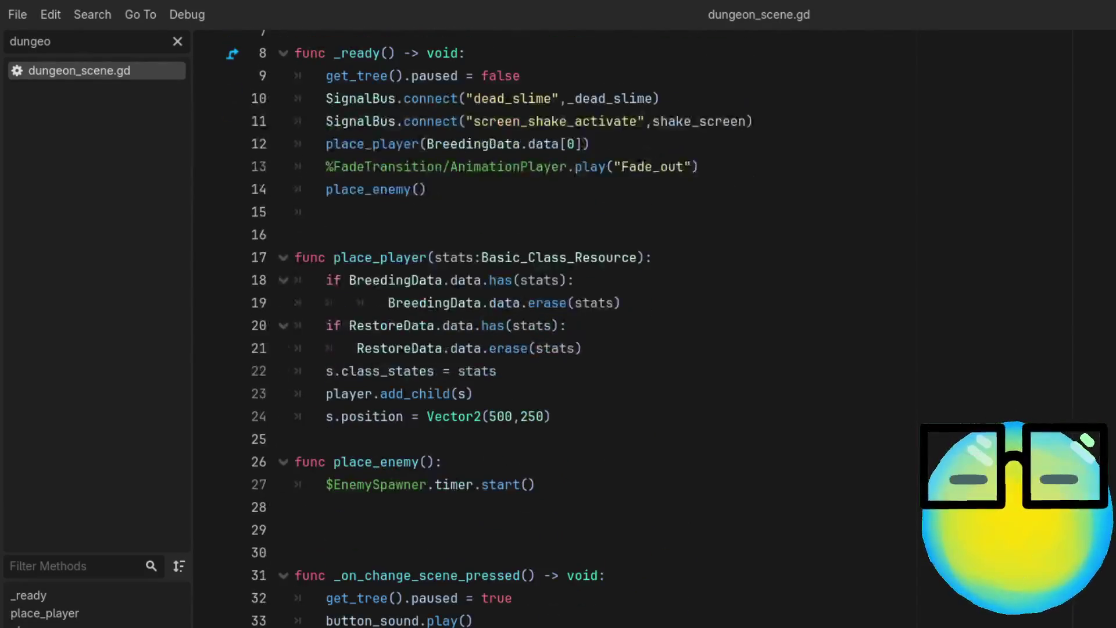
pyautogui.scroll(3, 558, 326)
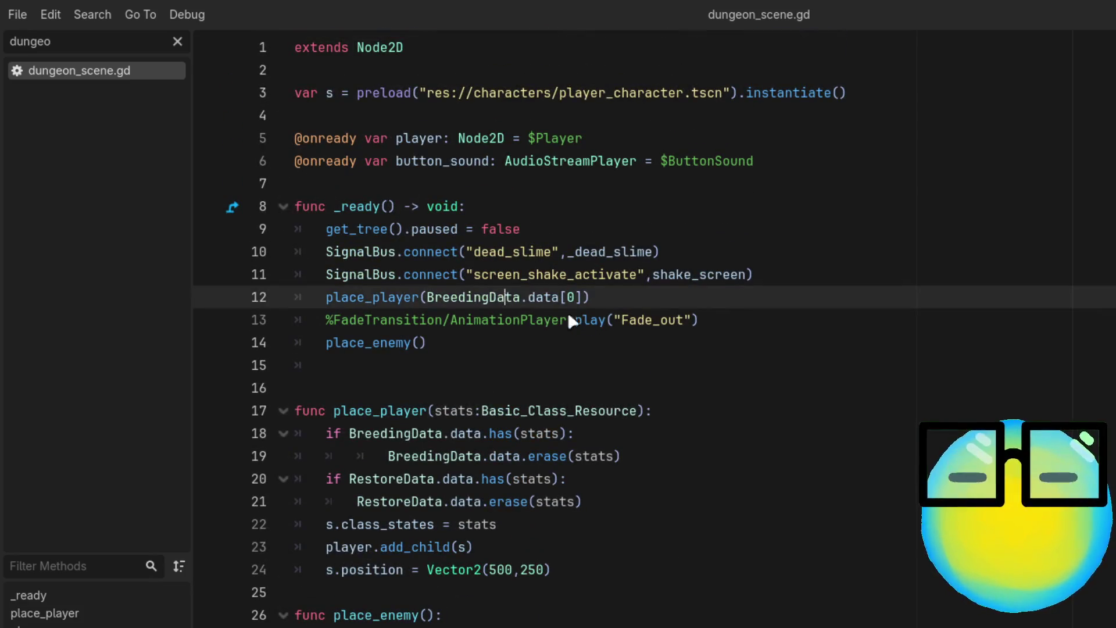
pyautogui.click(656, 427)
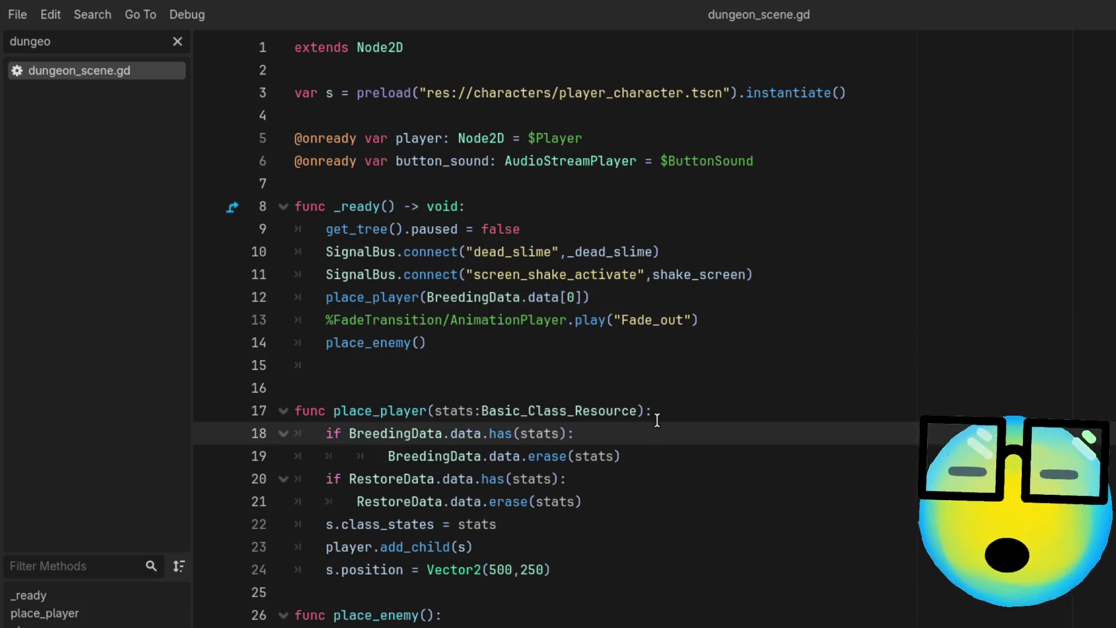
pyautogui.scroll(-3, 639, 419)
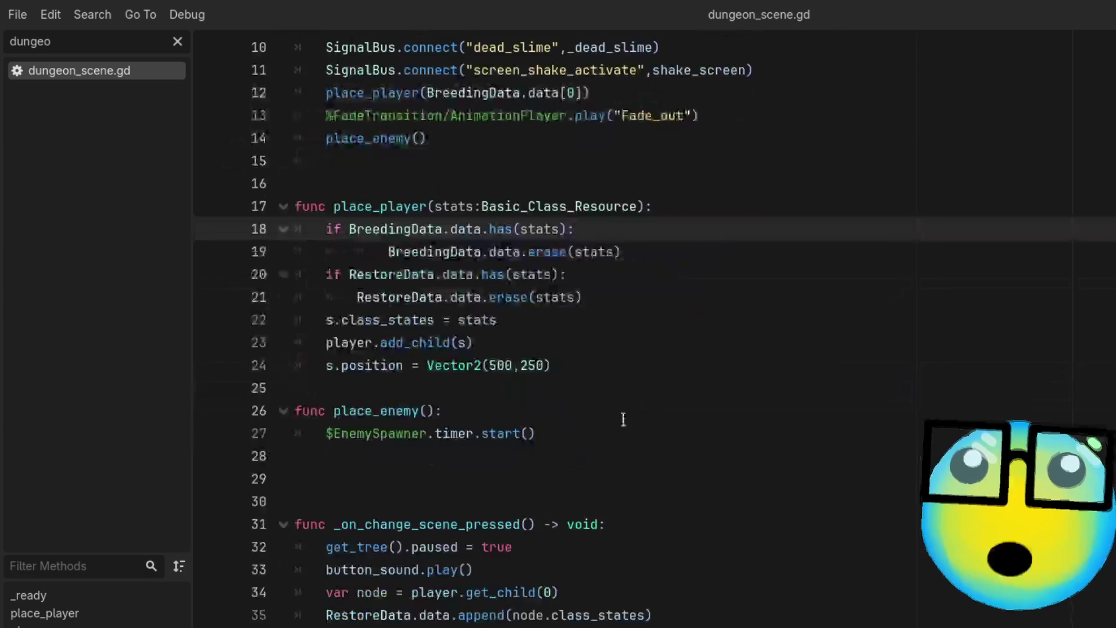
pyautogui.scroll(-1, 628, 418)
pyautogui.scroll(-5, 500, 511)
pyautogui.scroll(1, 476, 511)
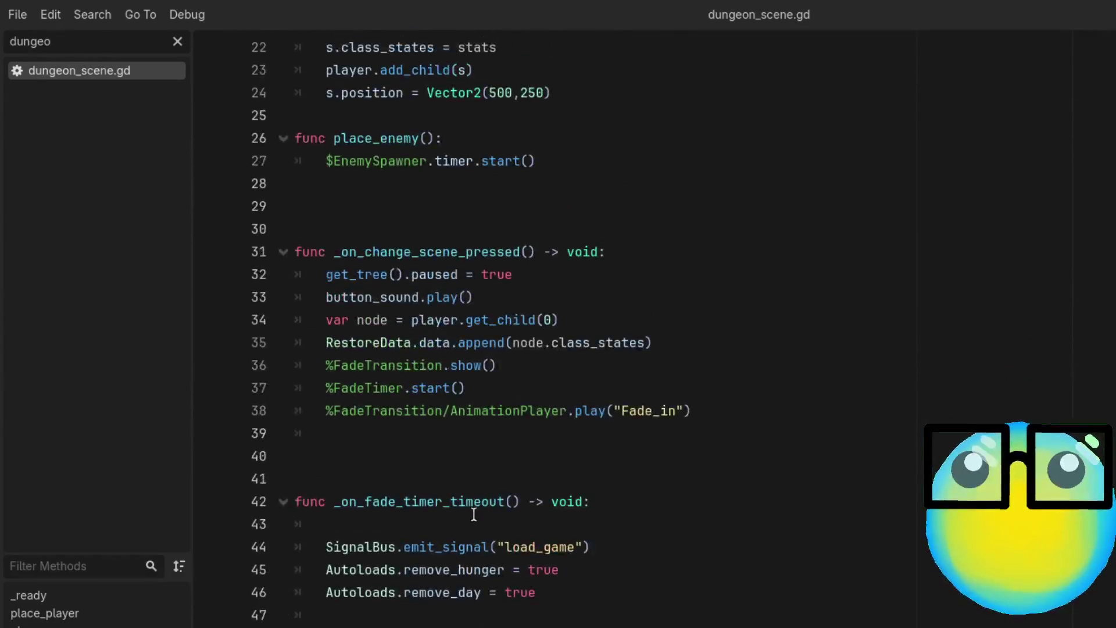
pyautogui.doubleClick(392, 342)
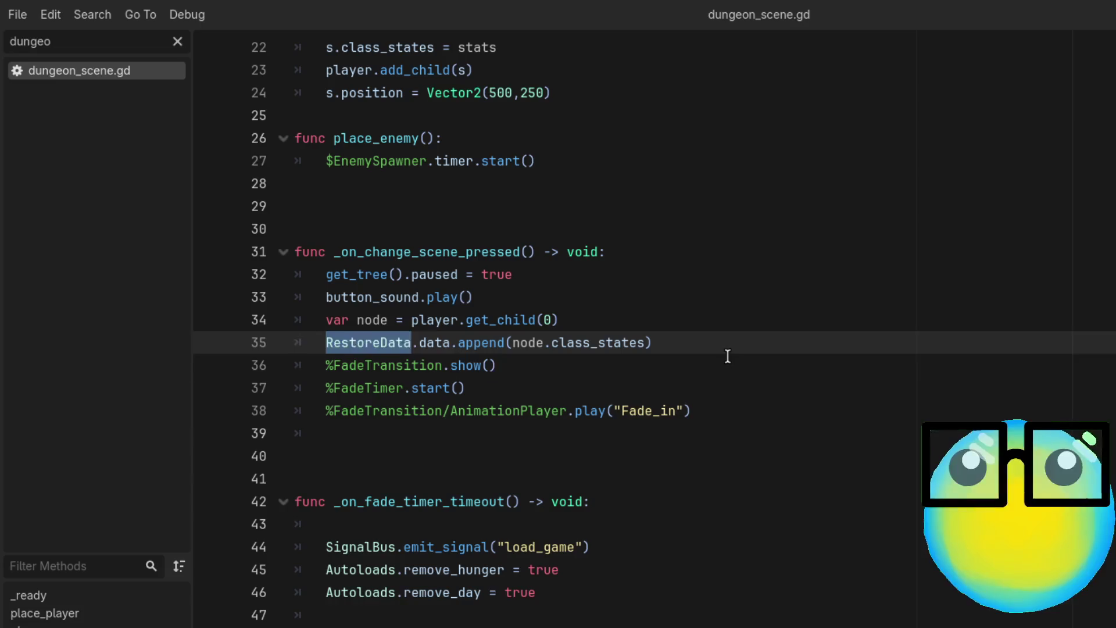
pyautogui.click(697, 344)
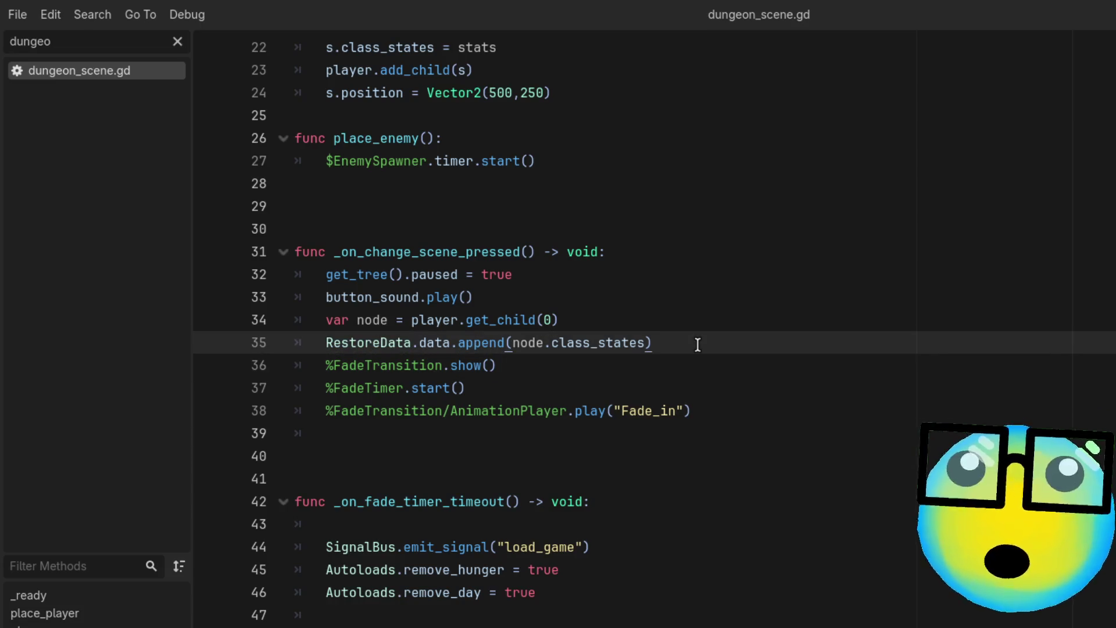
# Step: Comment out line 35's RestoreData.data.append(node.class_states) with Ctrl+K and review the script
pyautogui.hotkey('ctrl', 'k')
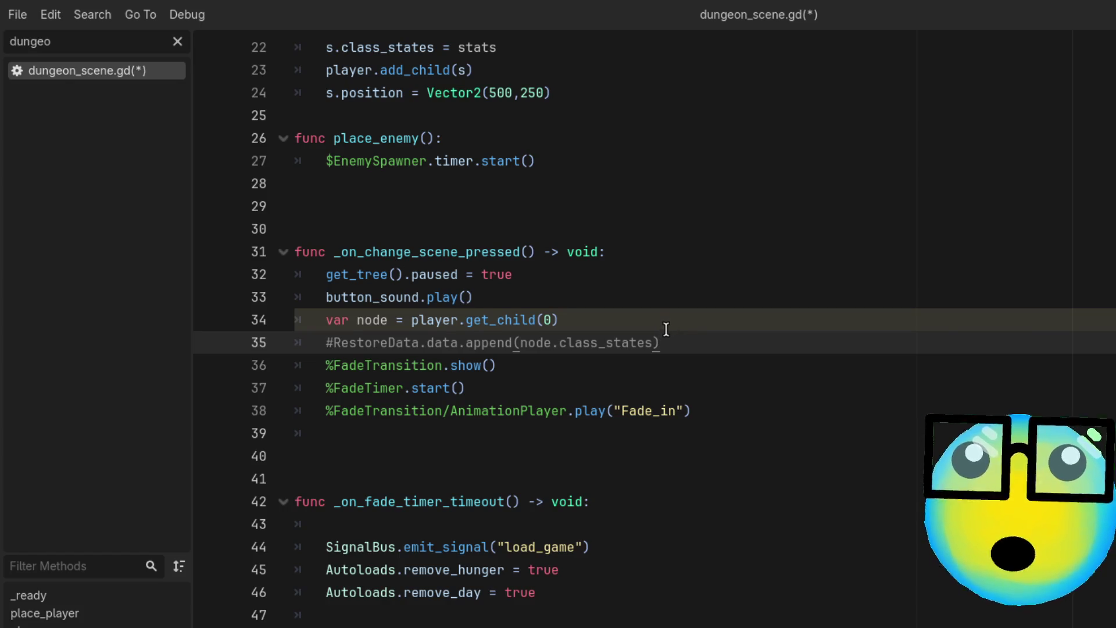
pyautogui.press('Up')
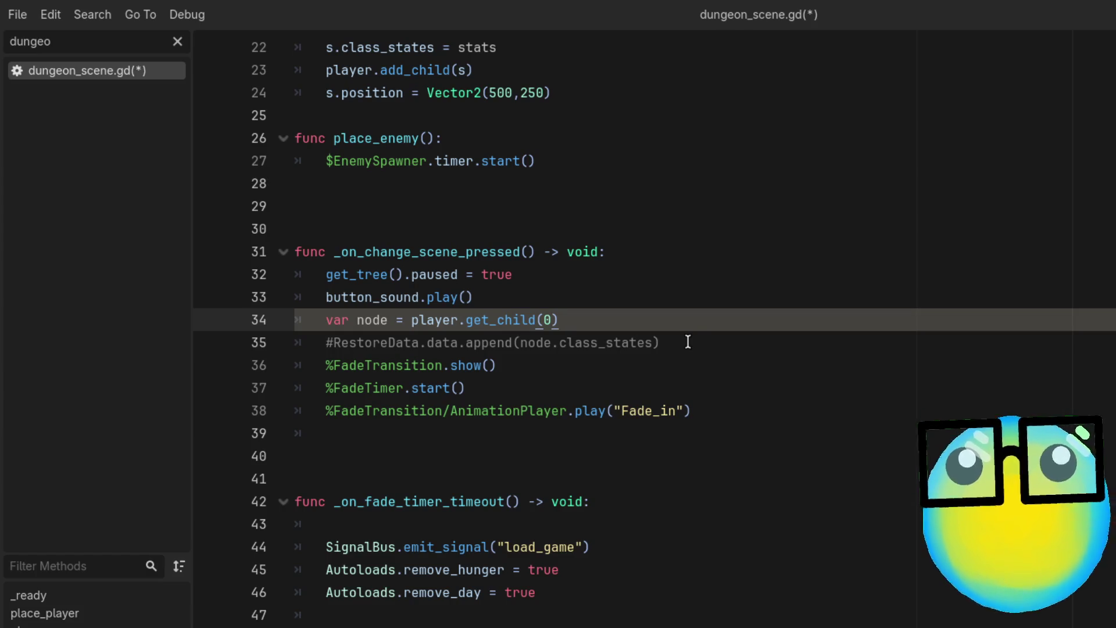
pyautogui.scroll(-5, 688, 341)
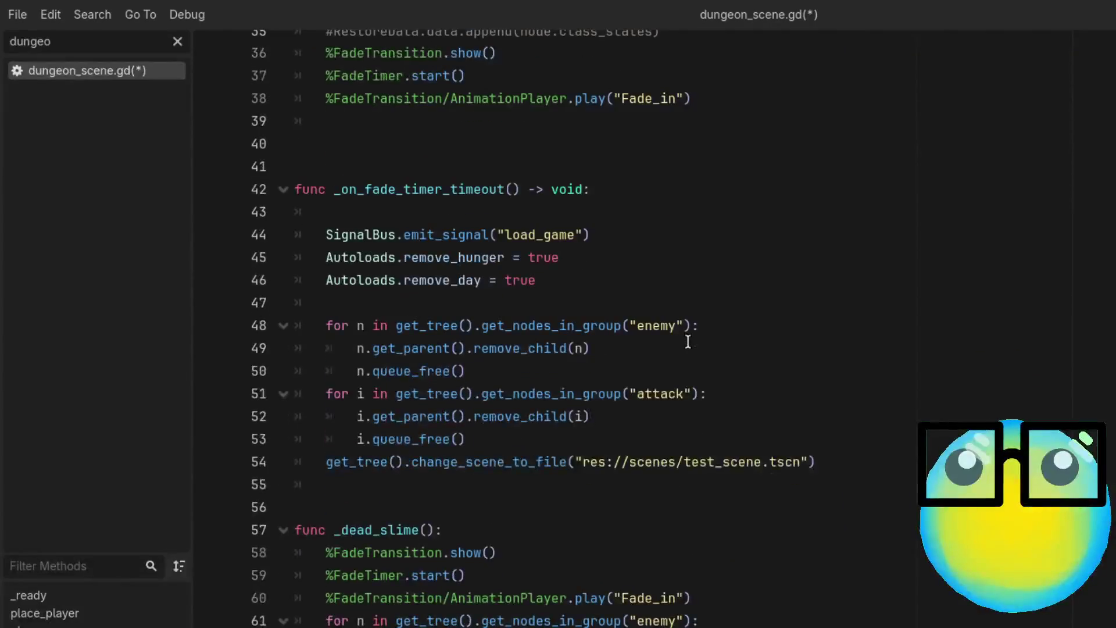
pyautogui.scroll(-1, 688, 341)
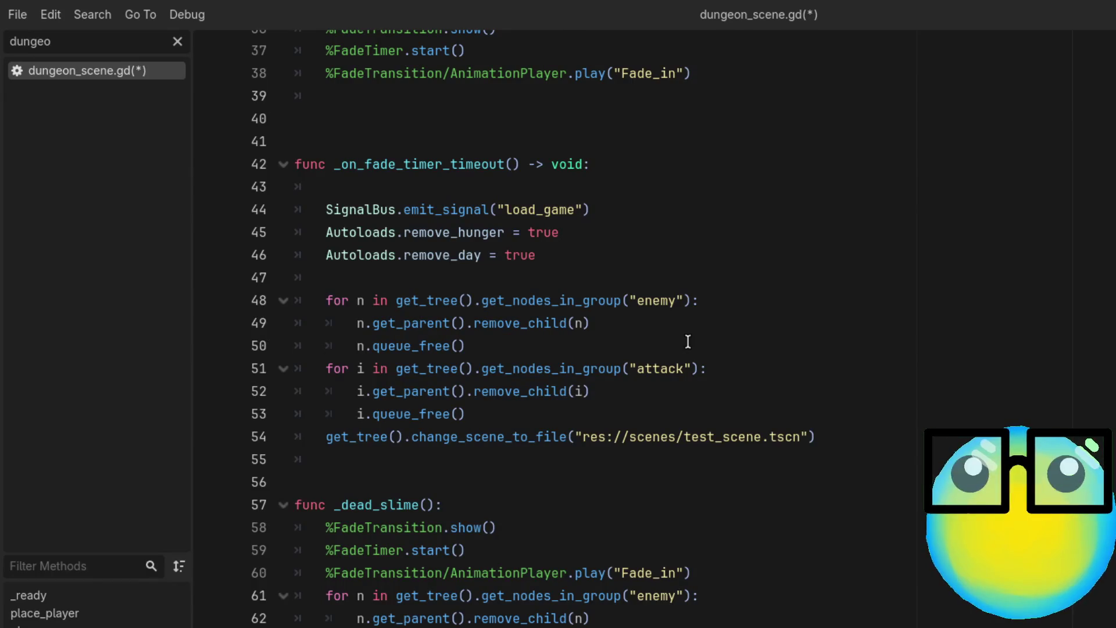
pyautogui.scroll(3, 687, 341)
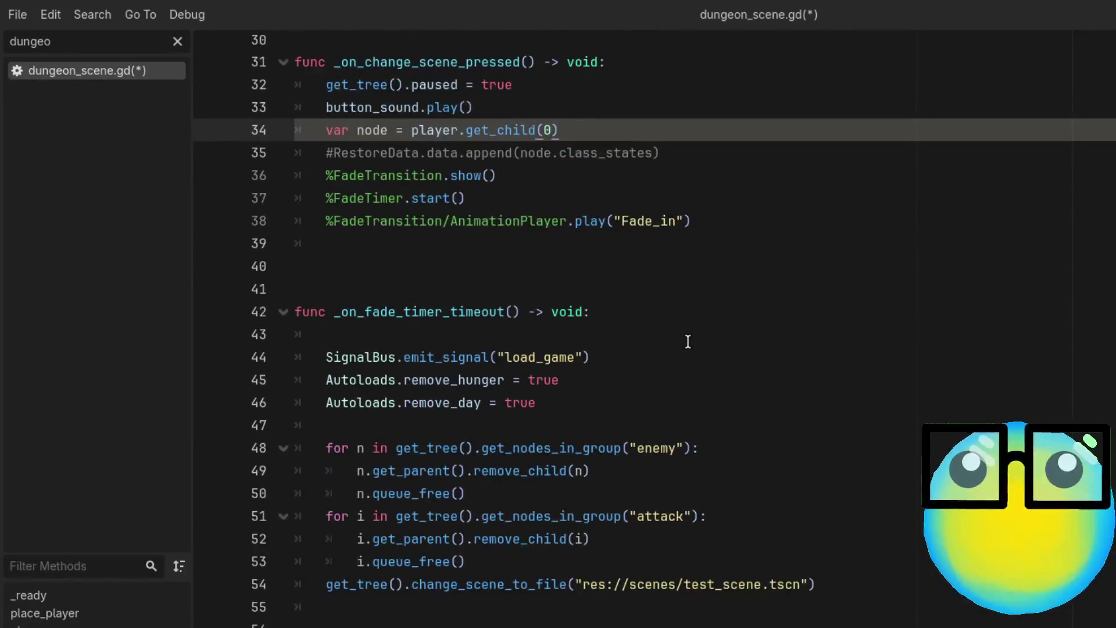
pyautogui.scroll(5, 688, 341)
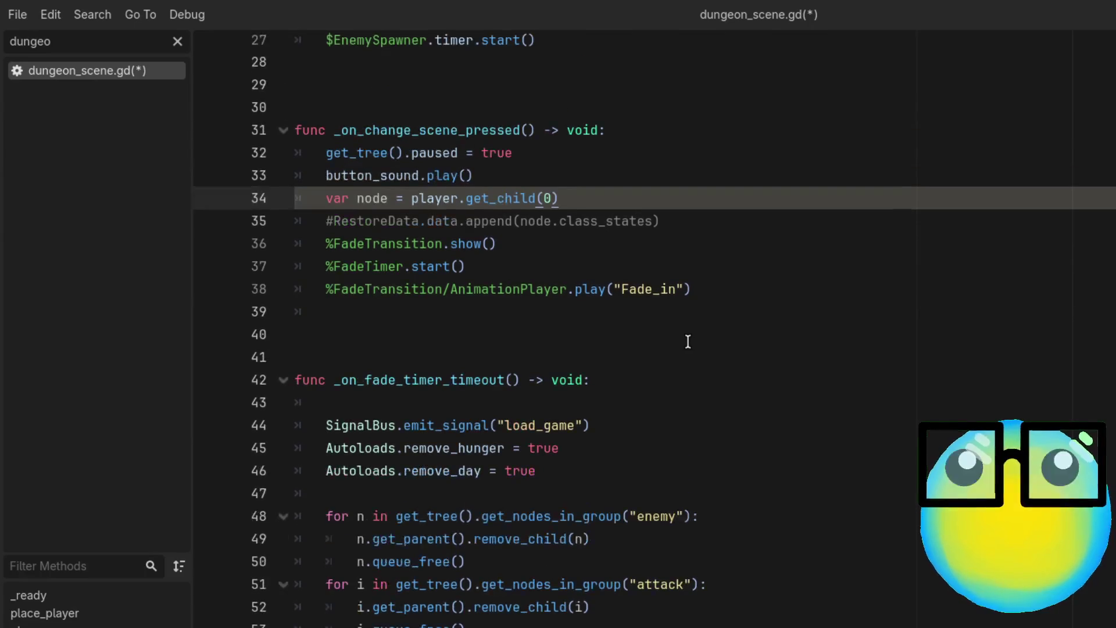
pyautogui.scroll(1, 687, 342)
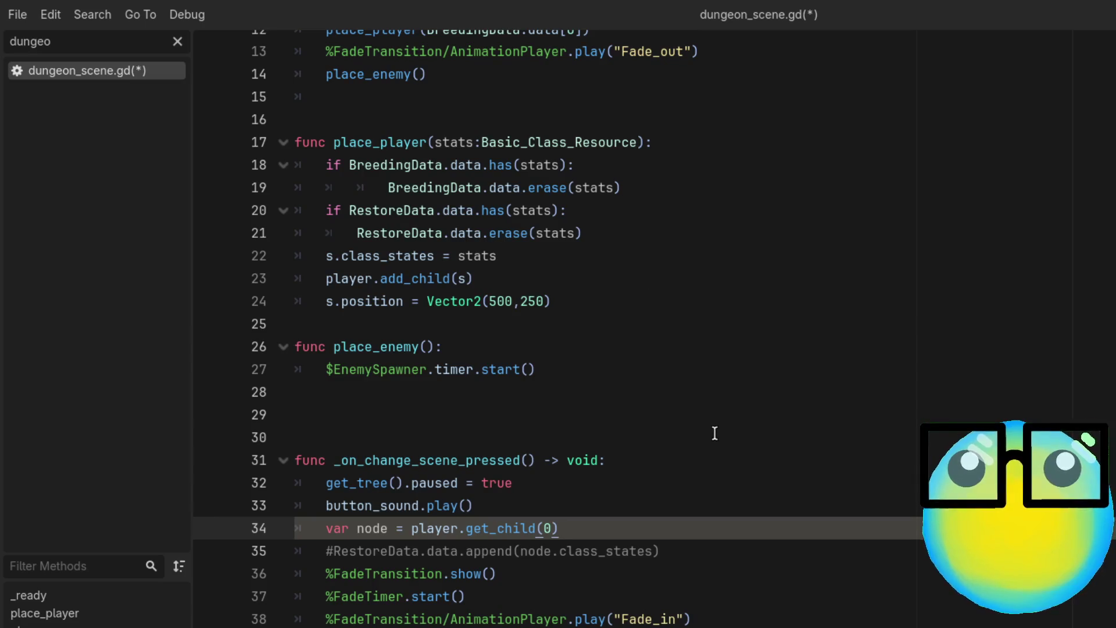
# Step: Add a new line 35 reading BreedingData.data.append(node.class_stats) using code completion
pyautogui.press('Return')
pyautogui.write('Bre')
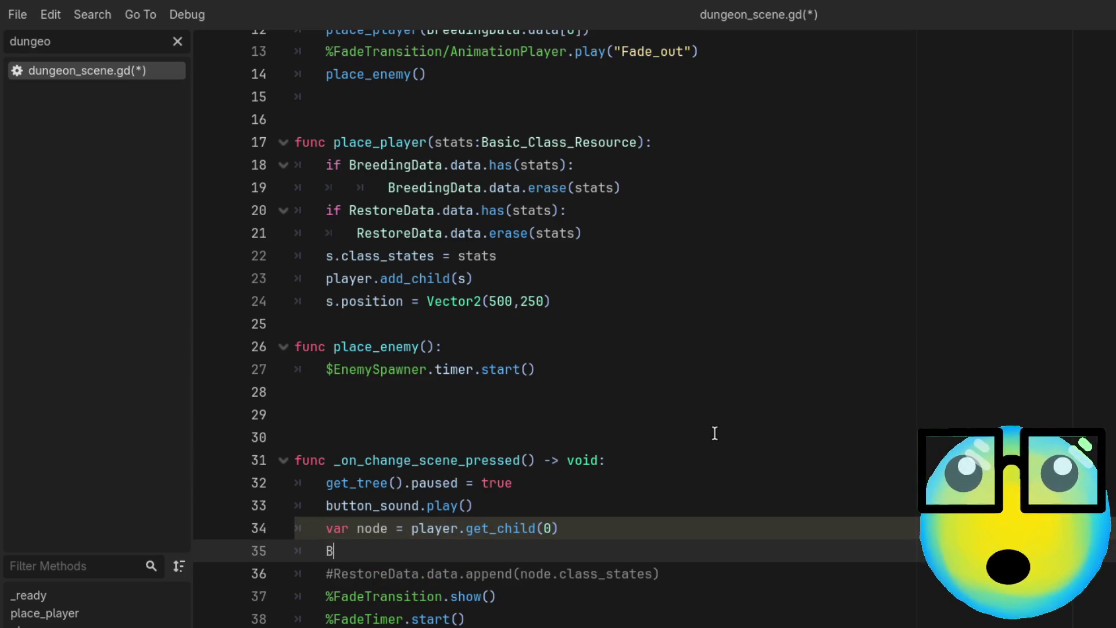
pyautogui.press('BackSpace')
pyautogui.press('BackSpace')
pyautogui.press('BackSpace')
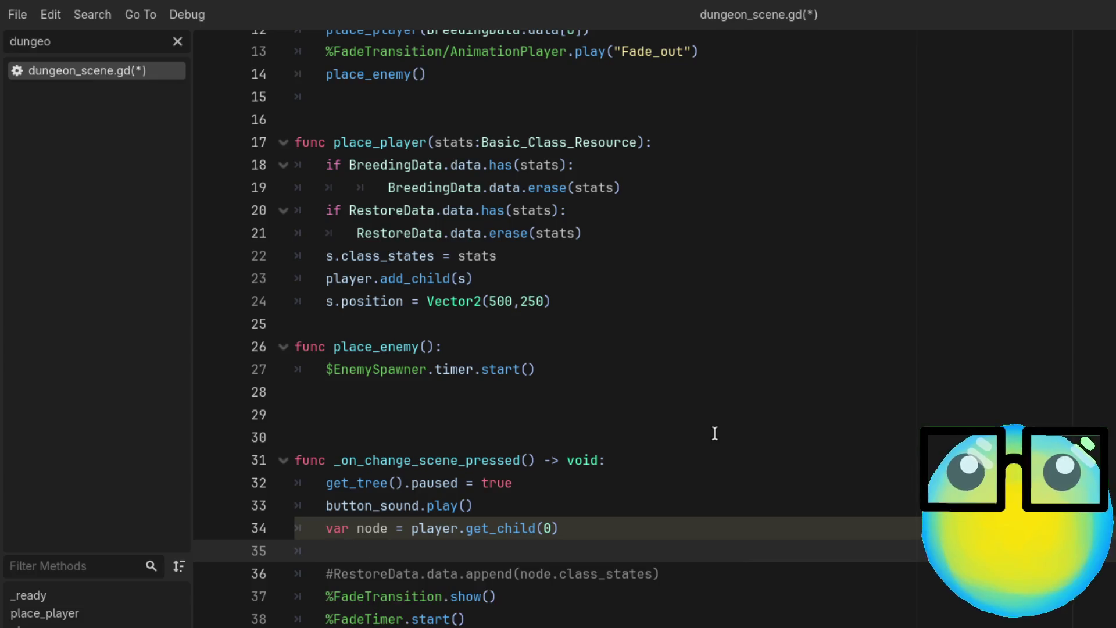
pyautogui.write('Bre')
pyautogui.press('Return')
pyautogui.write('.d')
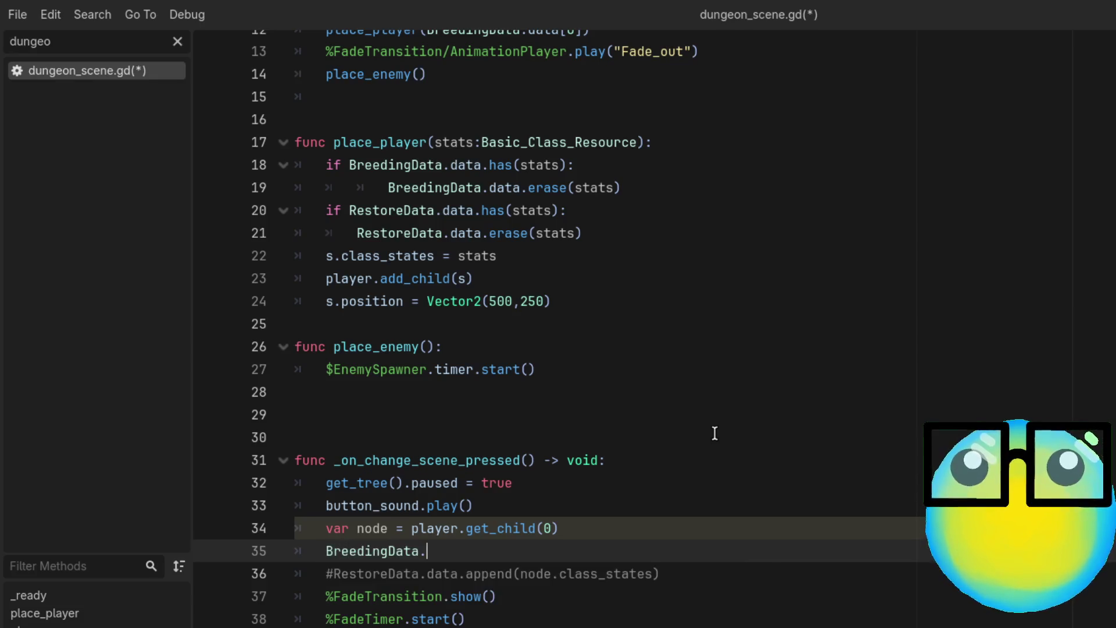
pyautogui.press('Return')
pyautogui.write('.ap')
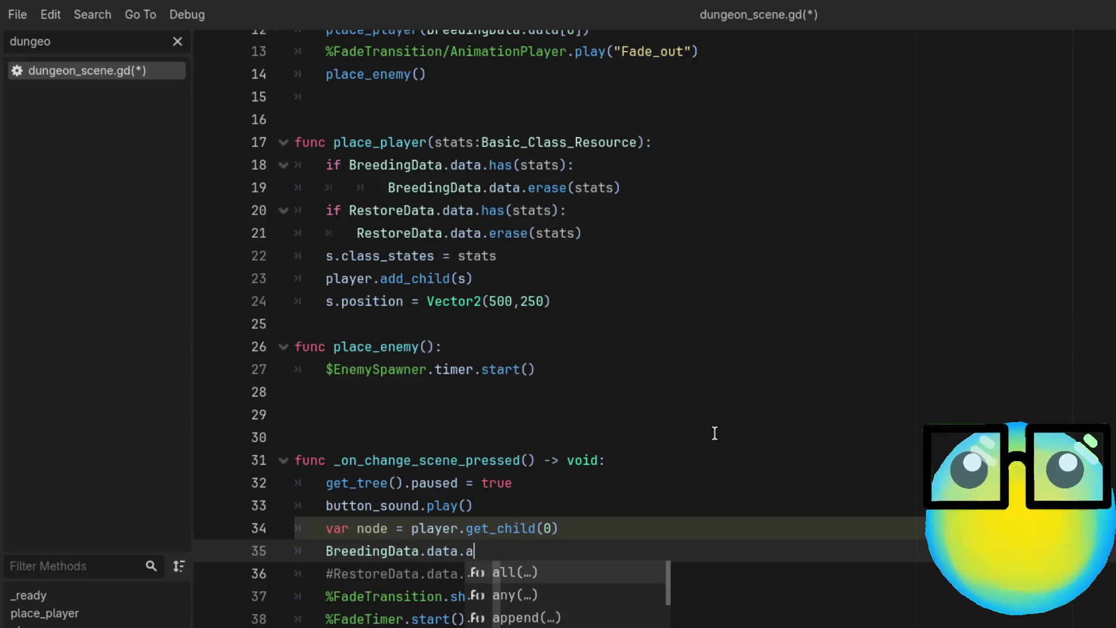
pyautogui.press('Return')
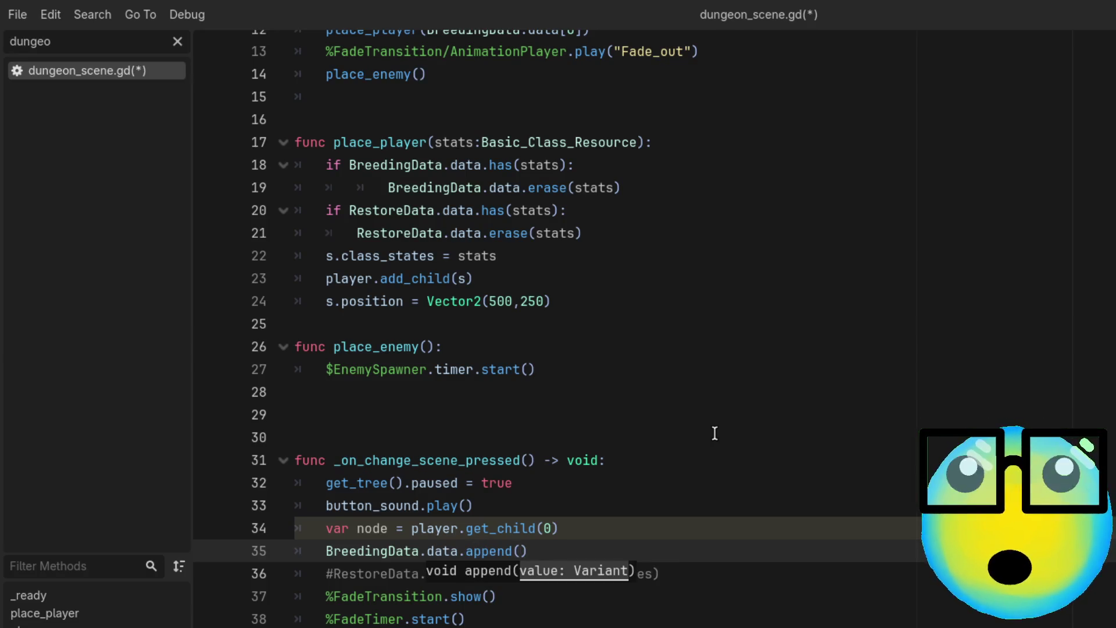
pyautogui.write('nod')
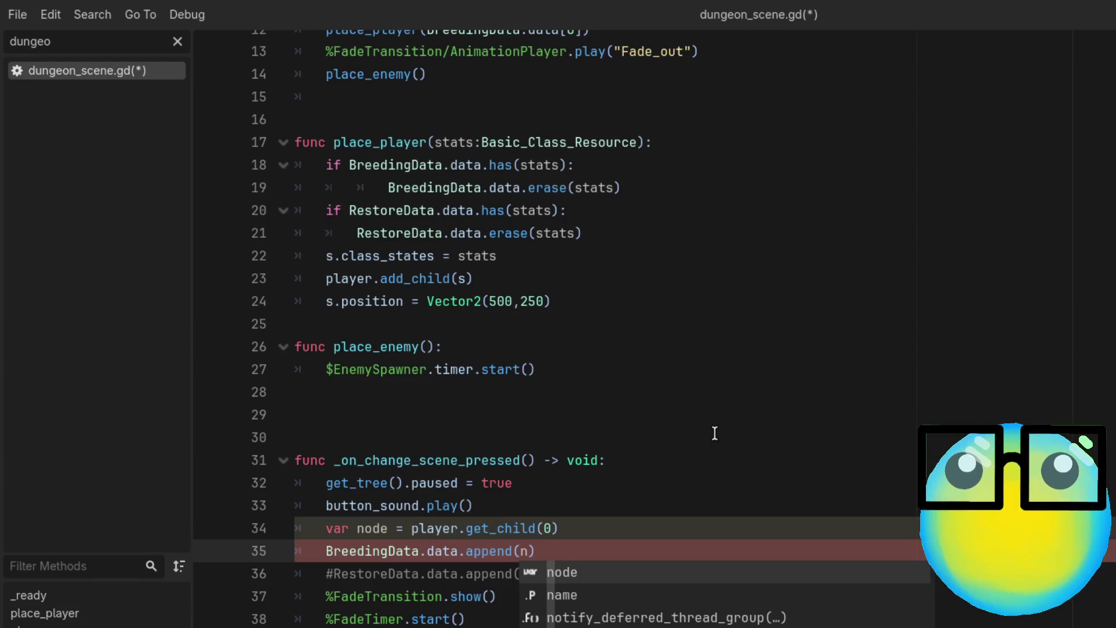
pyautogui.press('Return')
pyautogui.write('.cl')
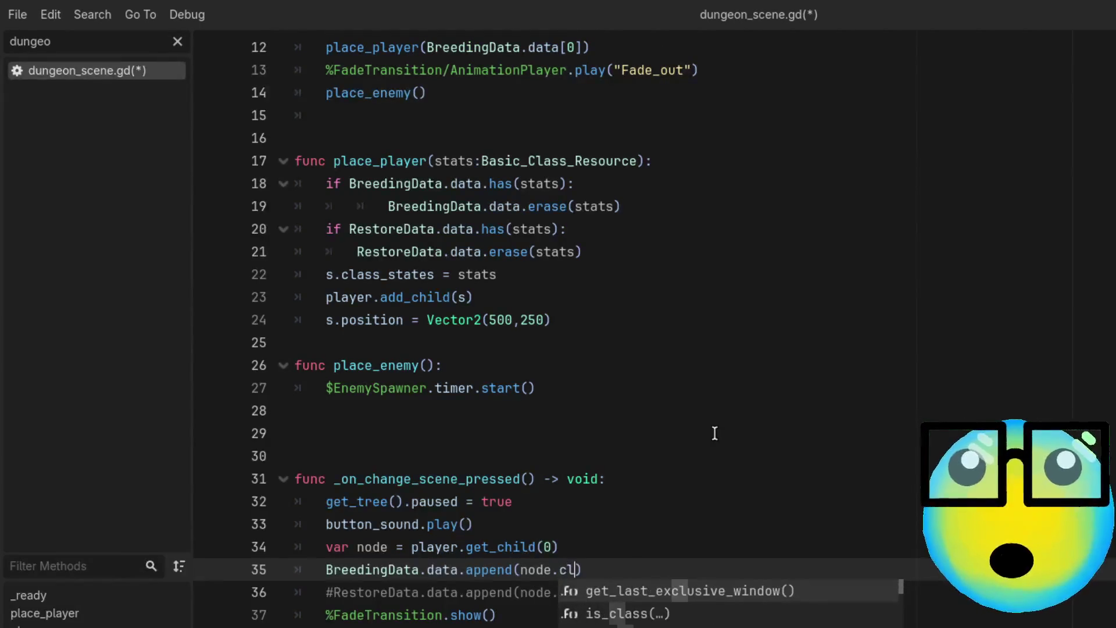
pyautogui.write('ass')
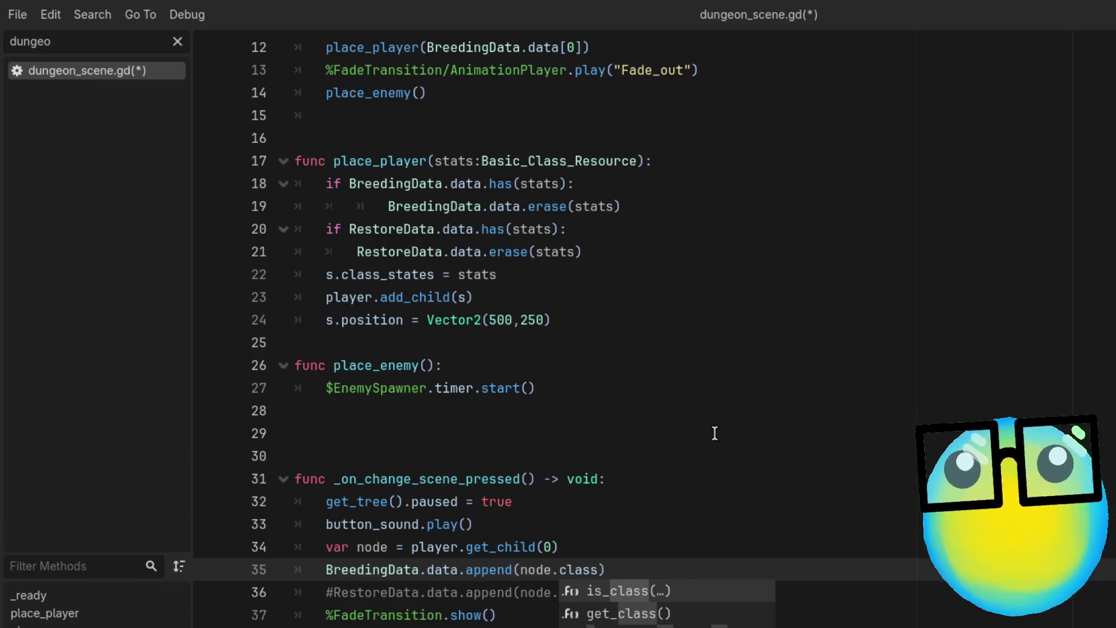
pyautogui.press('BackSpace')
pyautogui.press('BackSpace')
pyautogui.press('BackSpace')
pyautogui.press('BackSpace')
pyautogui.press('BackSpace')
pyautogui.click(715, 433)
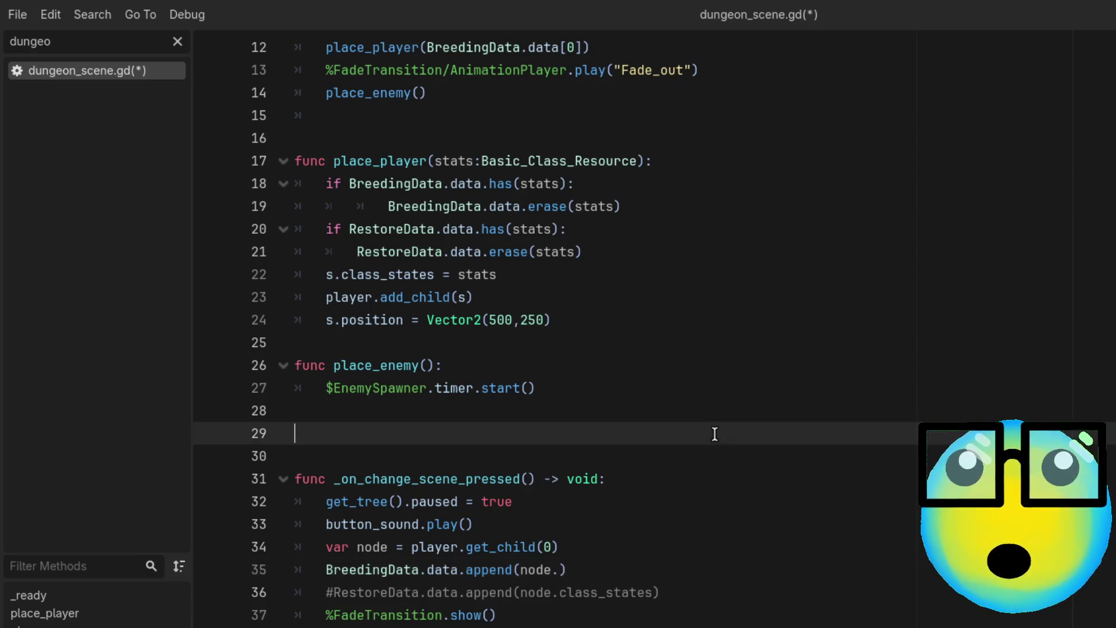
pyautogui.click(560, 570)
pyautogui.write('class_s')
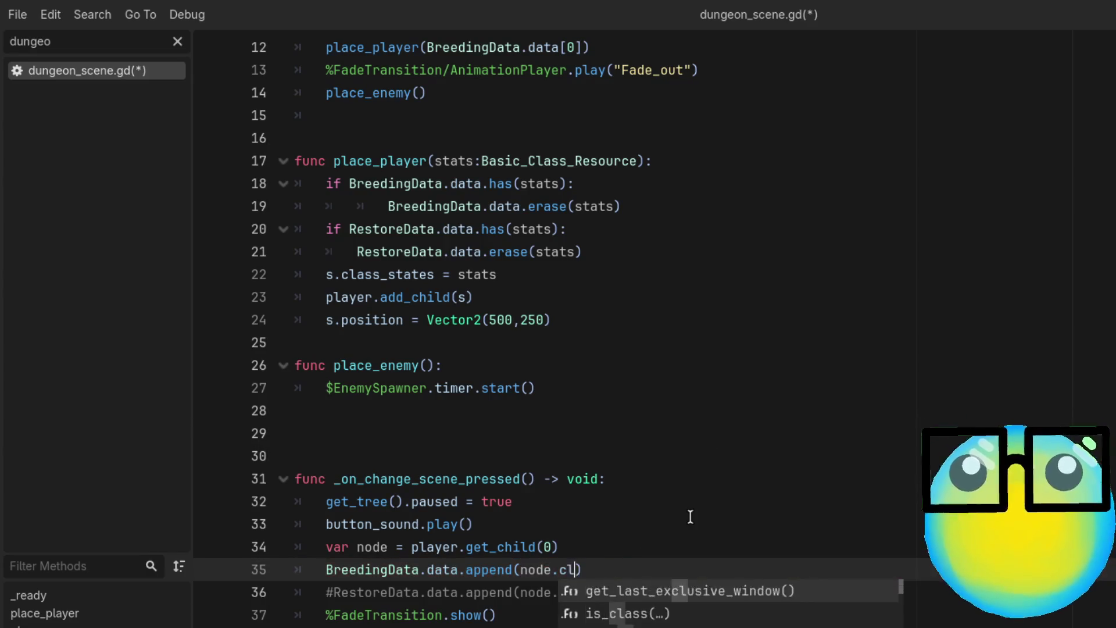
pyautogui.write('tats')
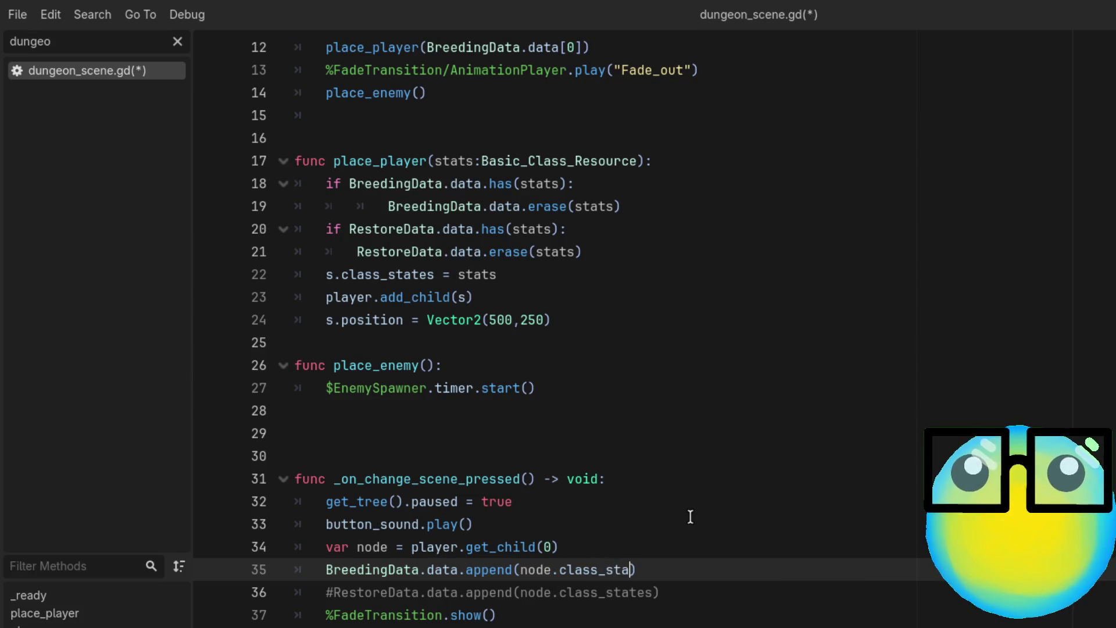
# Step: Save dungeon_scene.gd with Ctrl+S
pyautogui.hotkey('ctrl', 's')
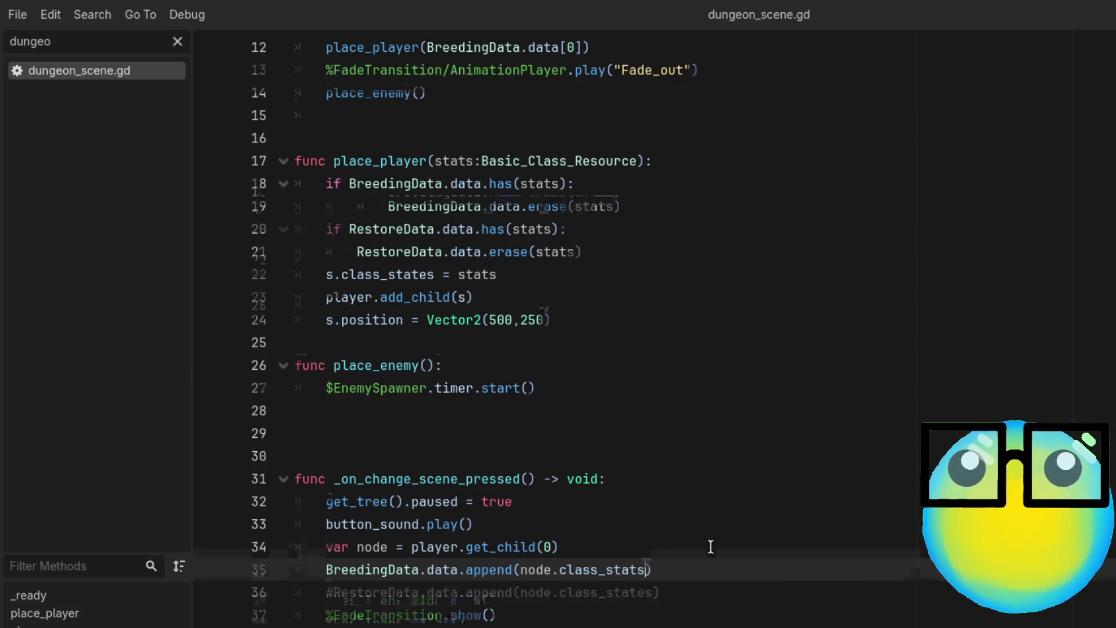
pyautogui.scroll(-3, 636, 456)
pyautogui.moveTo(673, 365); pyautogui.dragTo(330, 366)
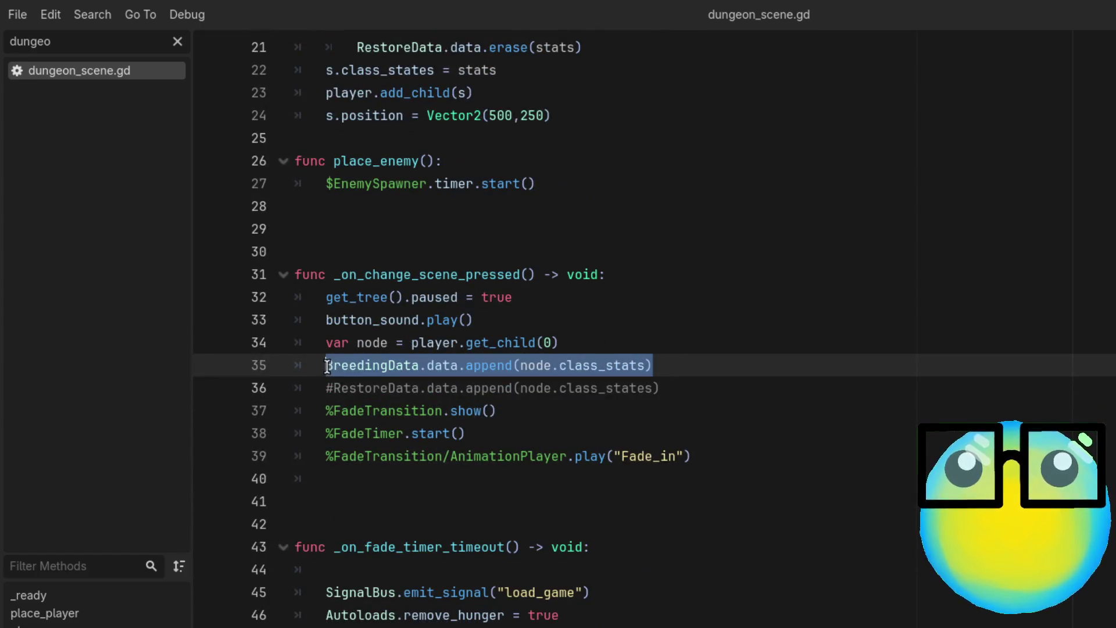
pyautogui.scroll(-4, 427, 389)
pyautogui.scroll(-1, 427, 389)
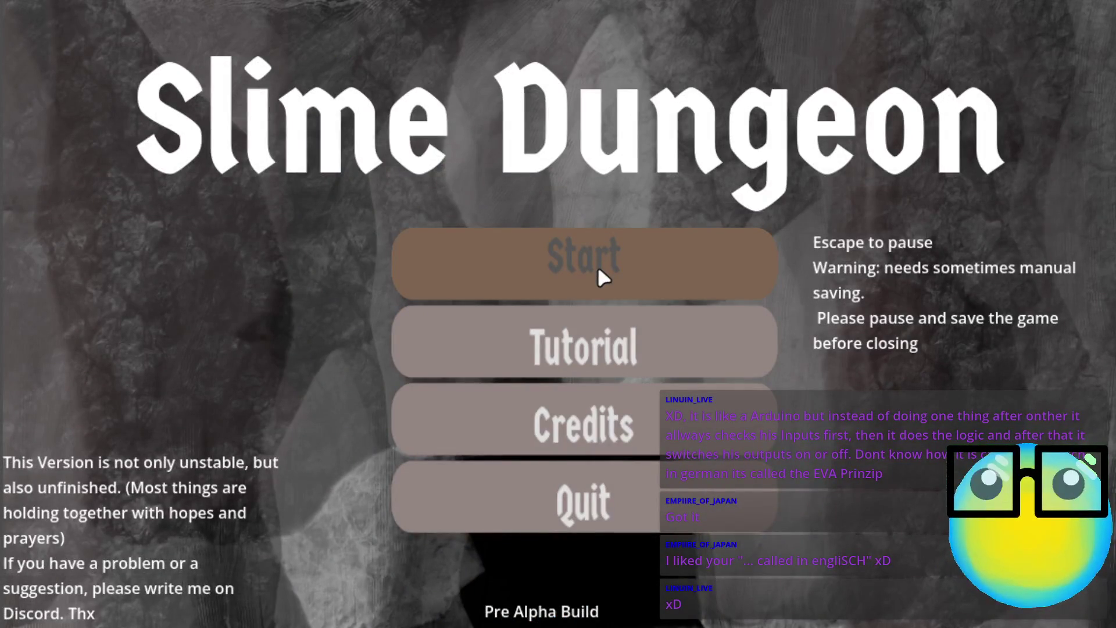
# Step: Start a new game, sell the blue slime for 17G, and restart after Game Over
pyautogui.click(598, 268)
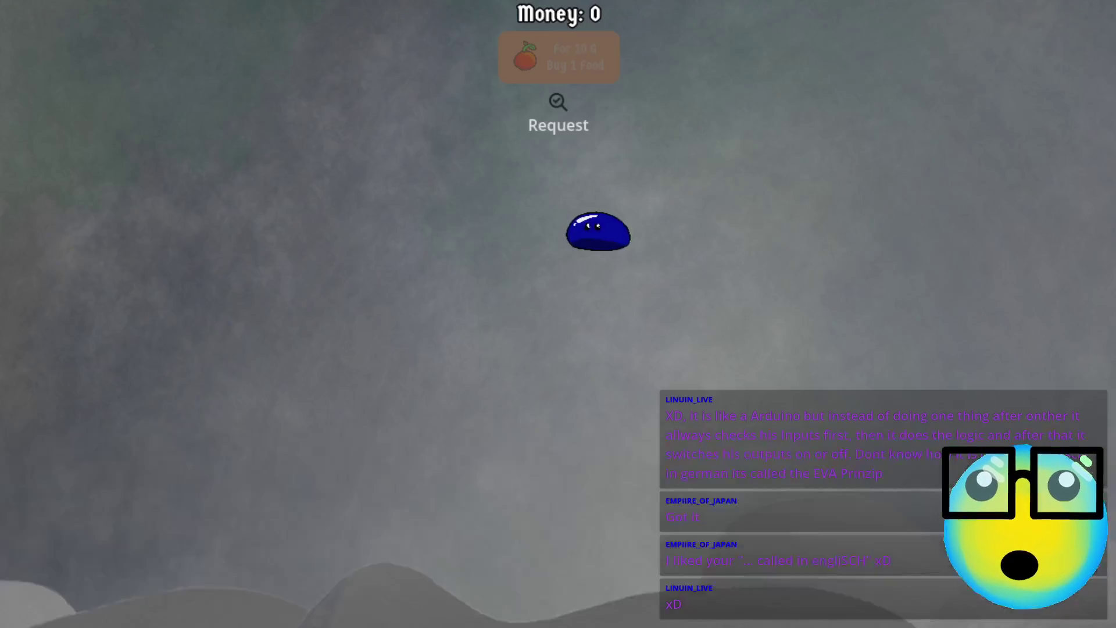
pyautogui.click(576, 227)
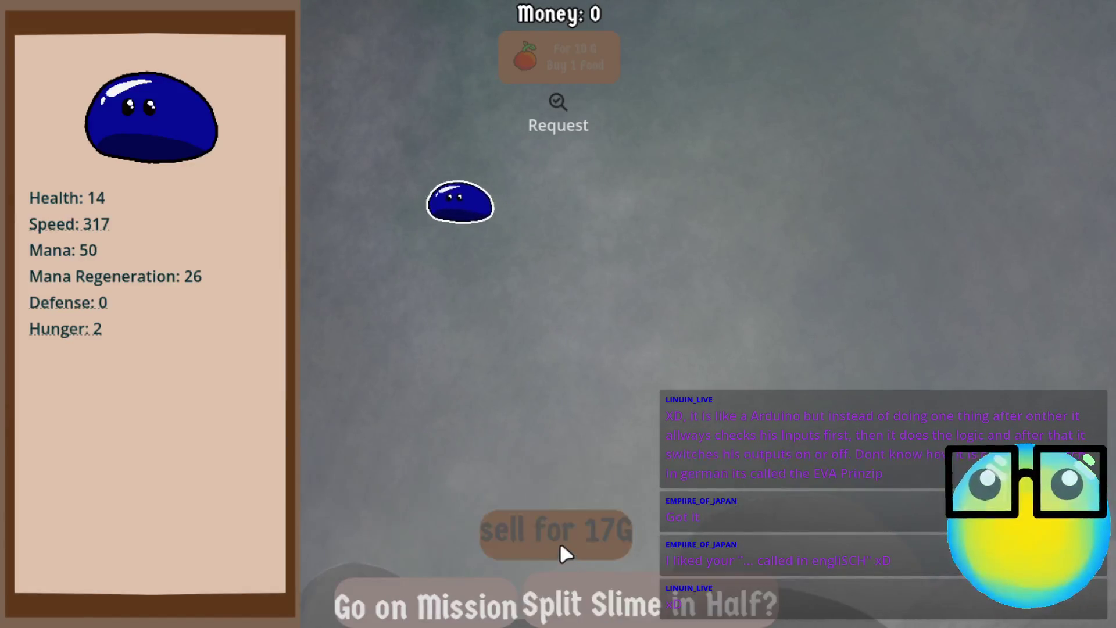
pyautogui.click(559, 541)
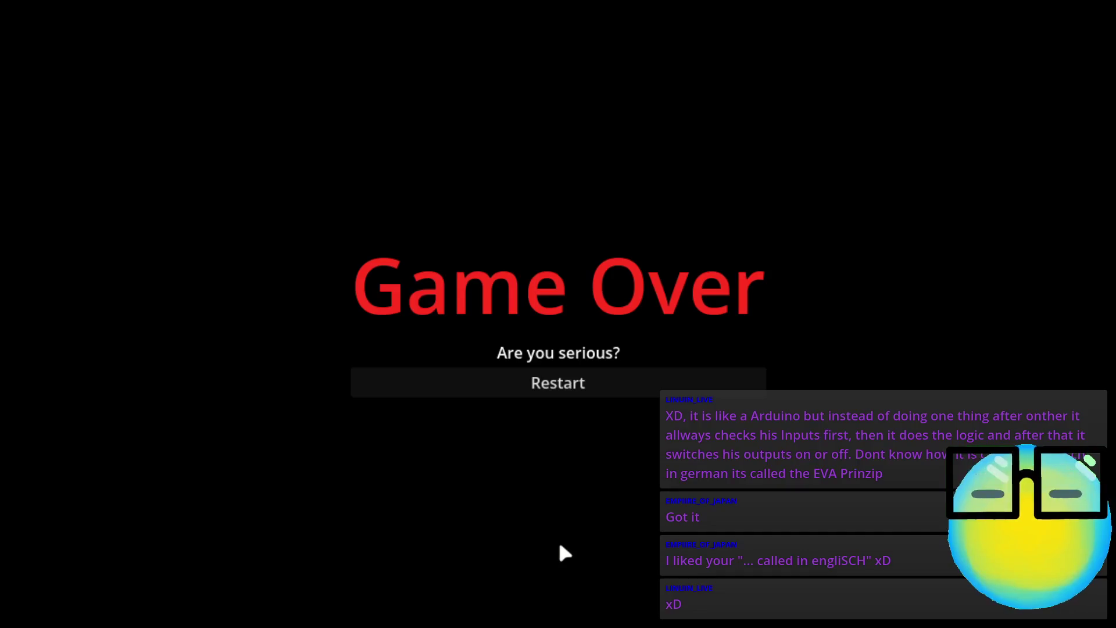
pyautogui.click(589, 397)
# Step: Select the black slime and send it on a mission, pausing at line 35
pyautogui.click(646, 601)
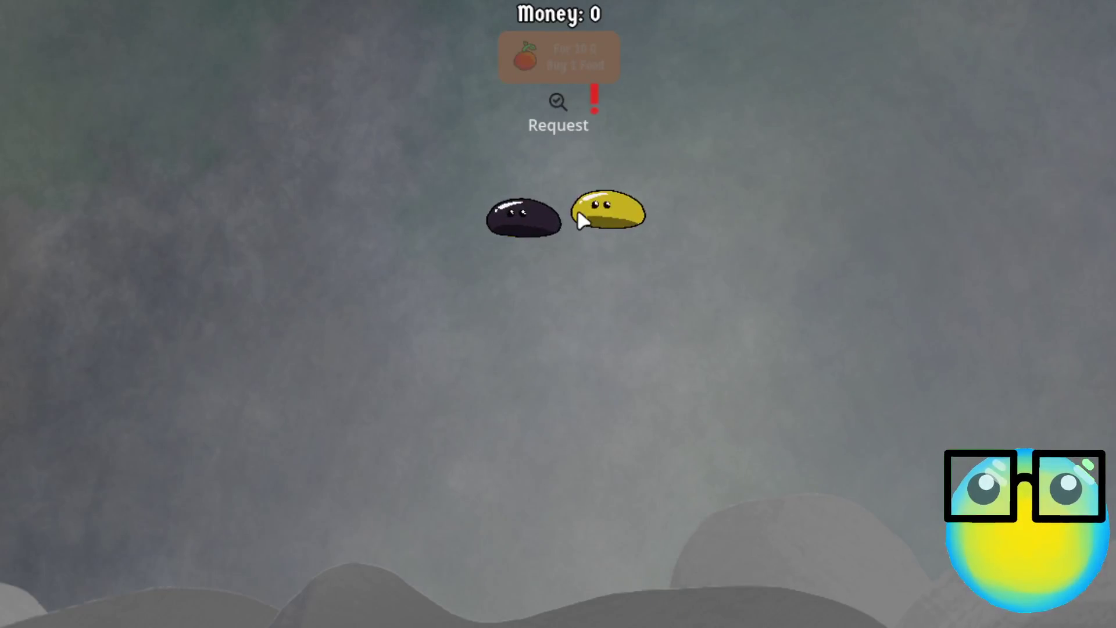
pyautogui.click(523, 225)
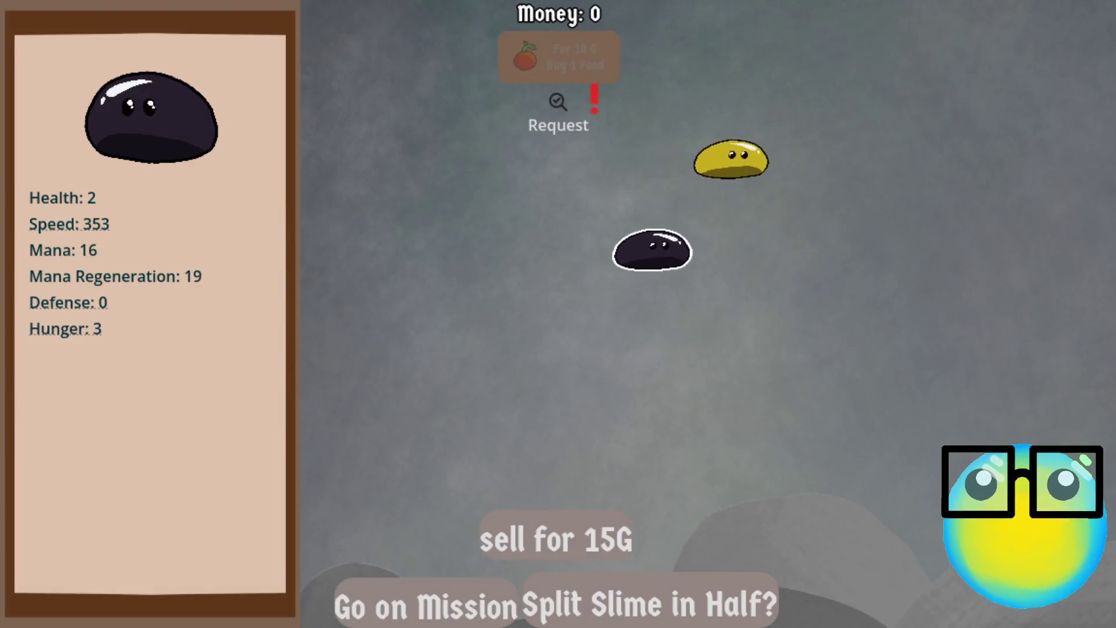
pyautogui.click(477, 601)
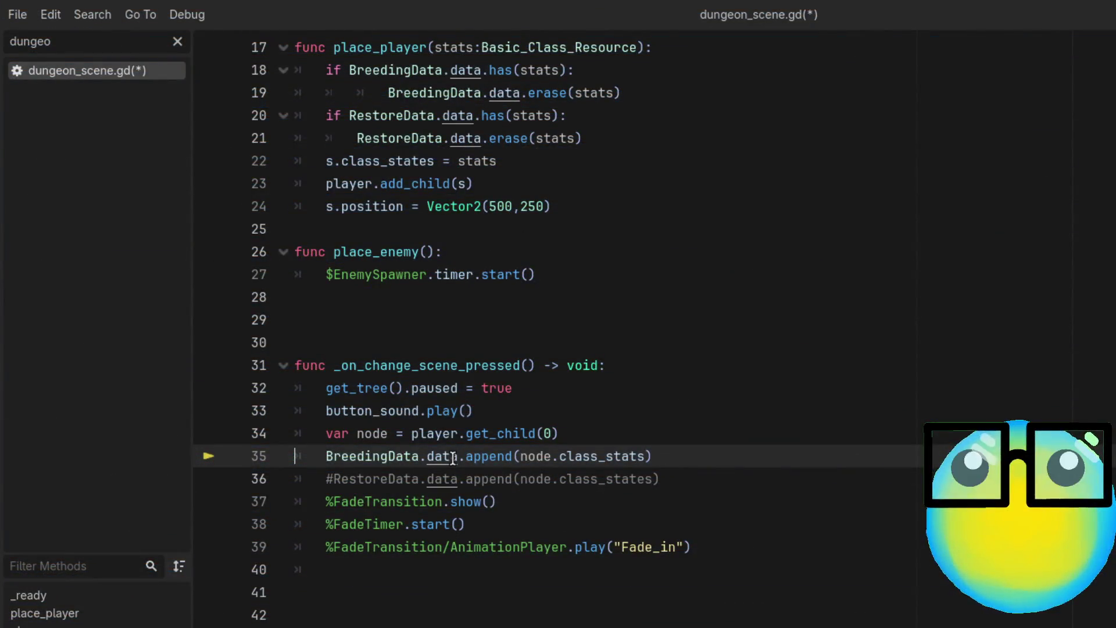
# Step: Jump to the BreedingData script, then to restore_data.gd via RestoreData on line 36
pyautogui.keyDown('ctrl'); pyautogui.click(379, 457); pyautogui.keyUp('ctrl')
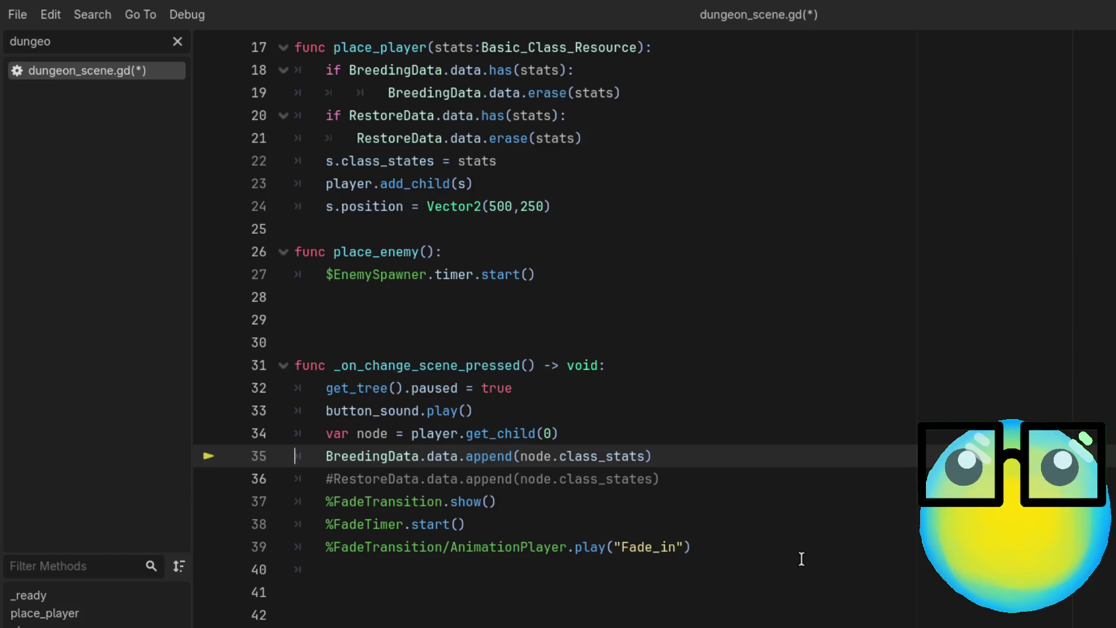
pyautogui.click(381, 479)
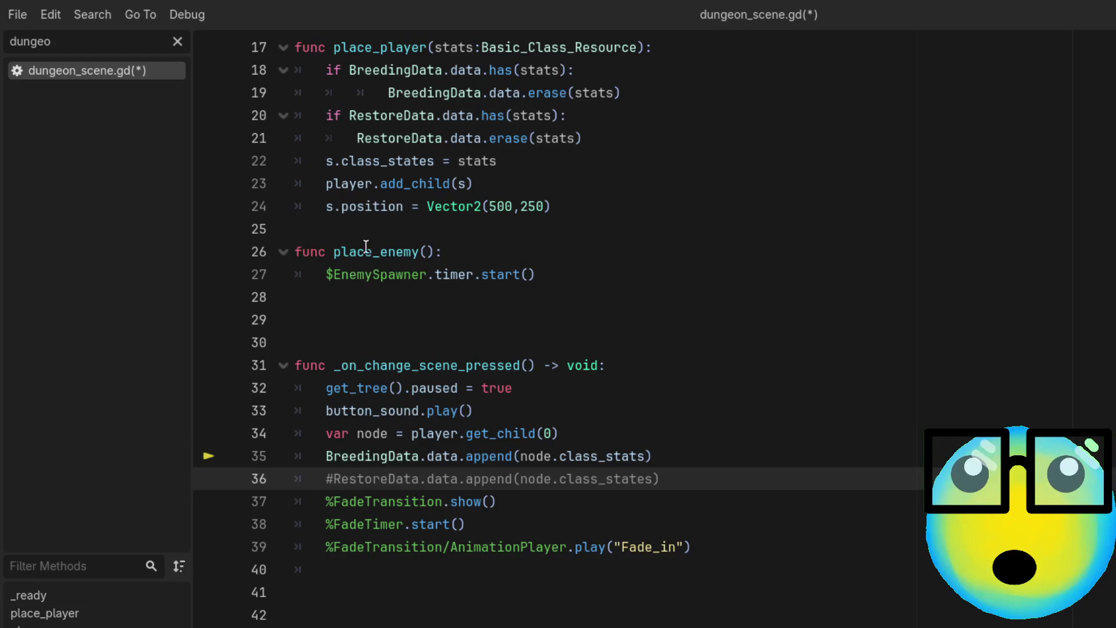
pyautogui.keyDown('ctrl'); pyautogui.click(399, 141); pyautogui.keyUp('ctrl')
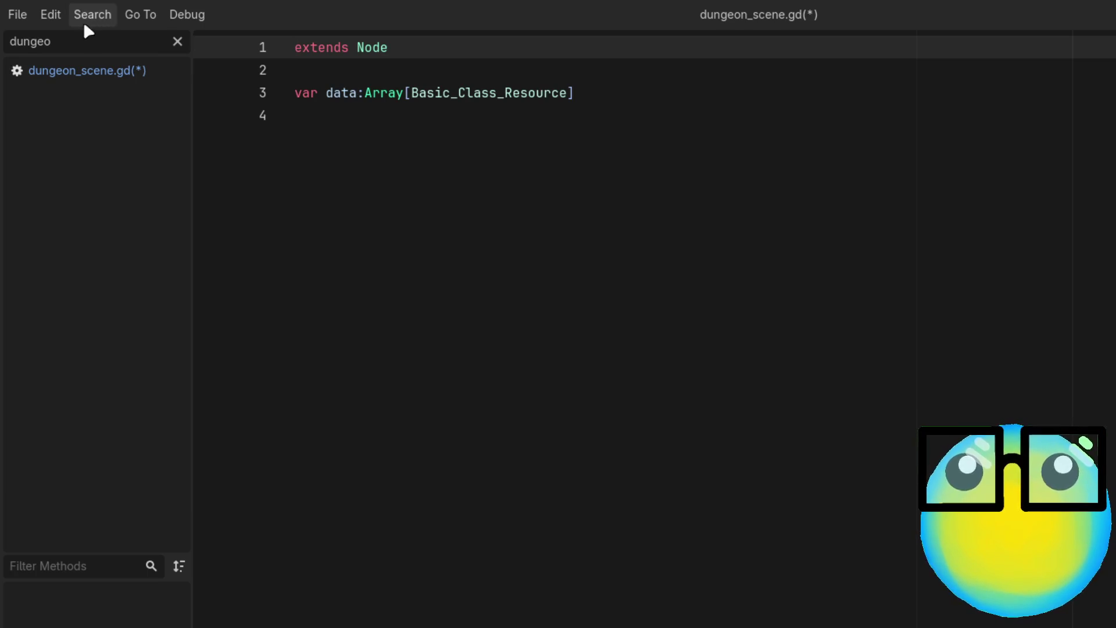
# Step: Filter the script list by 'bre' to open breeding_data.gd, then clear the filter and reopen dungeon_scene.gd
pyautogui.click(177, 41)
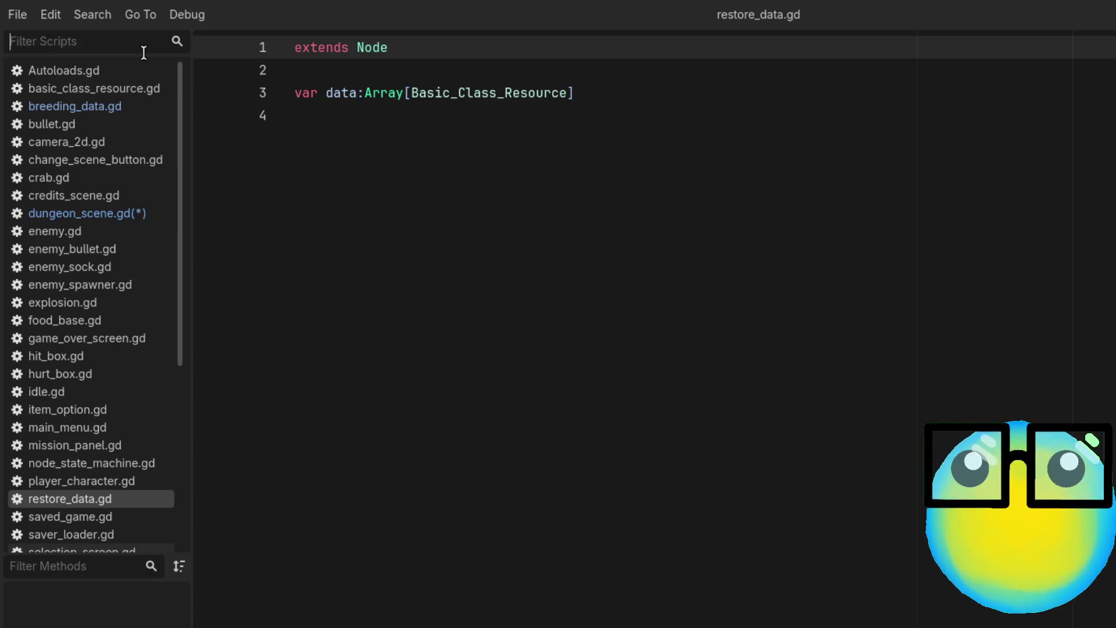
pyautogui.write('b')
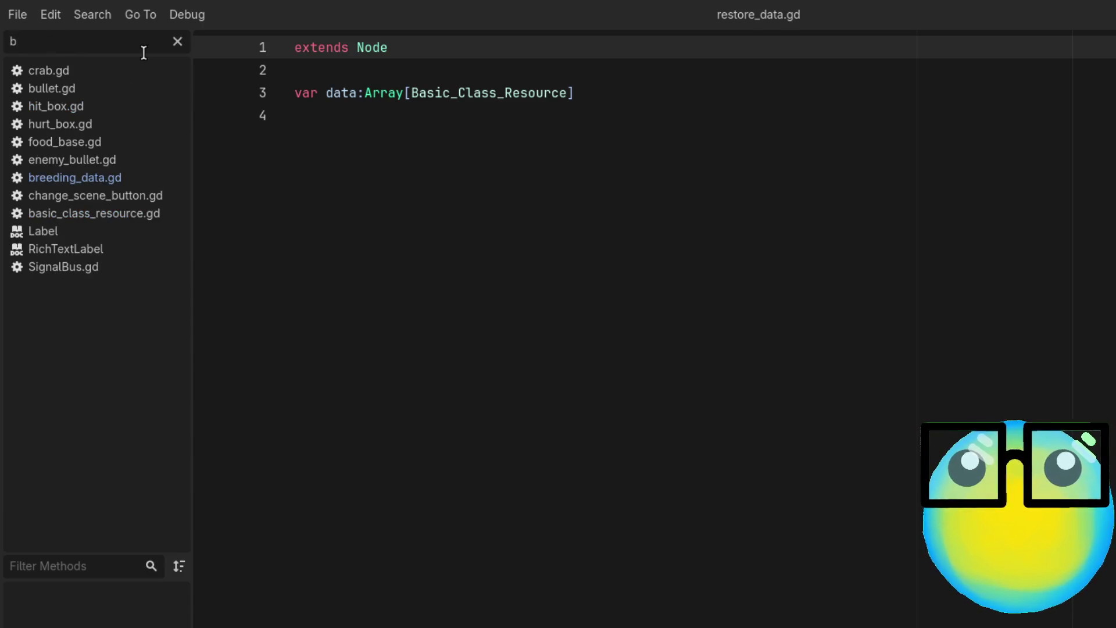
pyautogui.write('re')
pyautogui.click(113, 72)
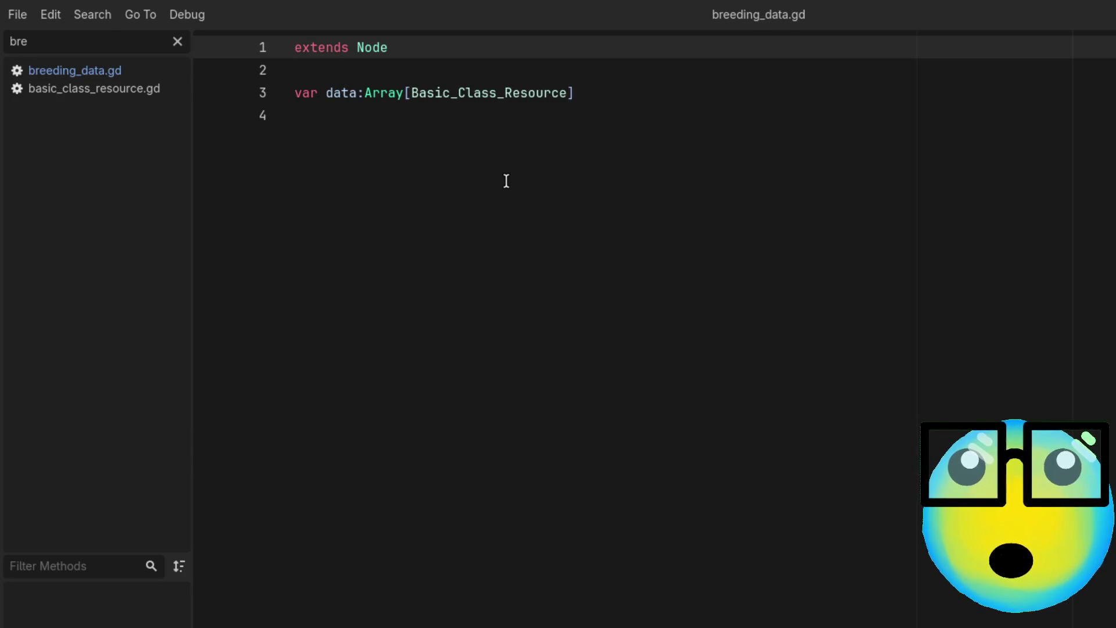
pyautogui.click(176, 42)
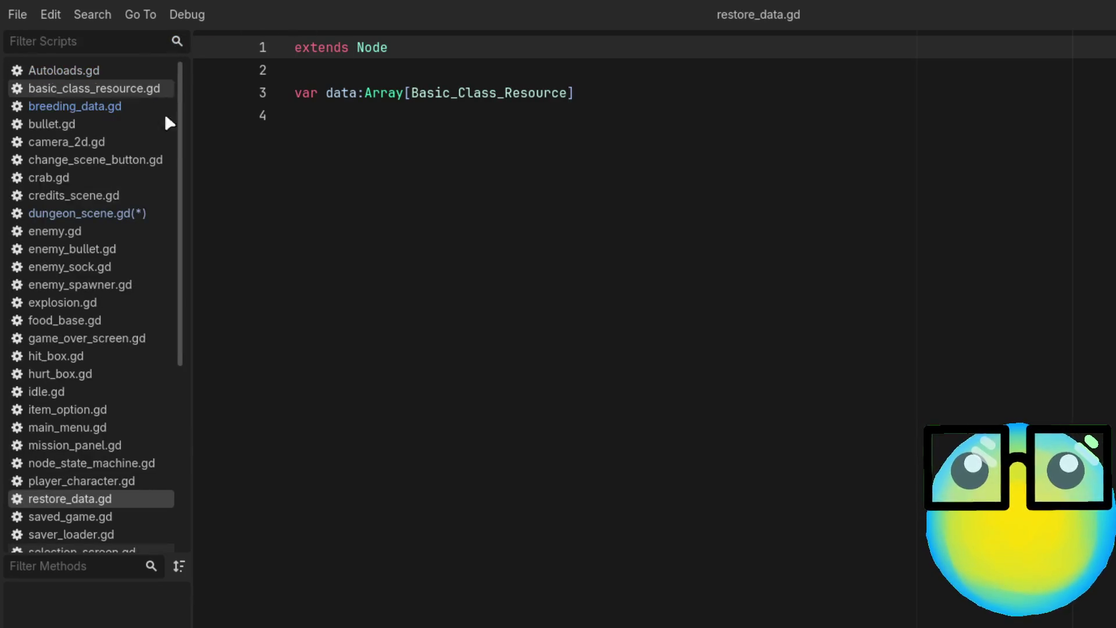
pyautogui.click(117, 213)
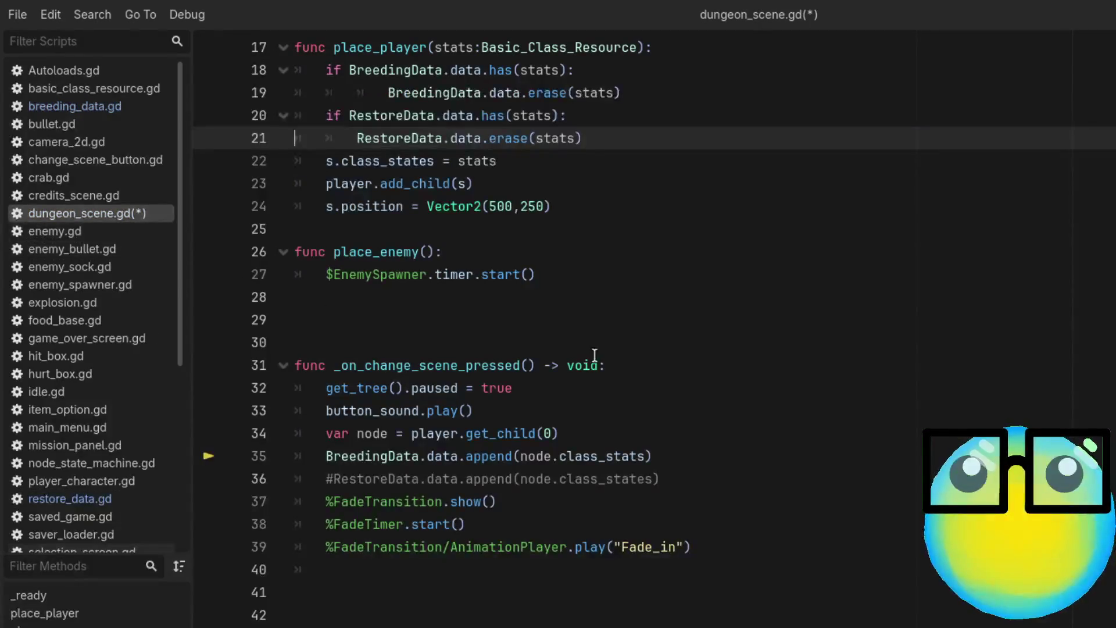
# Step: Comment out line 35's BreedingData.data.append(node.class_stats) with Ctrl+K
pyautogui.scroll(-1, 551, 355)
pyautogui.scroll(-1, 551, 355)
pyautogui.scroll(2, 551, 355)
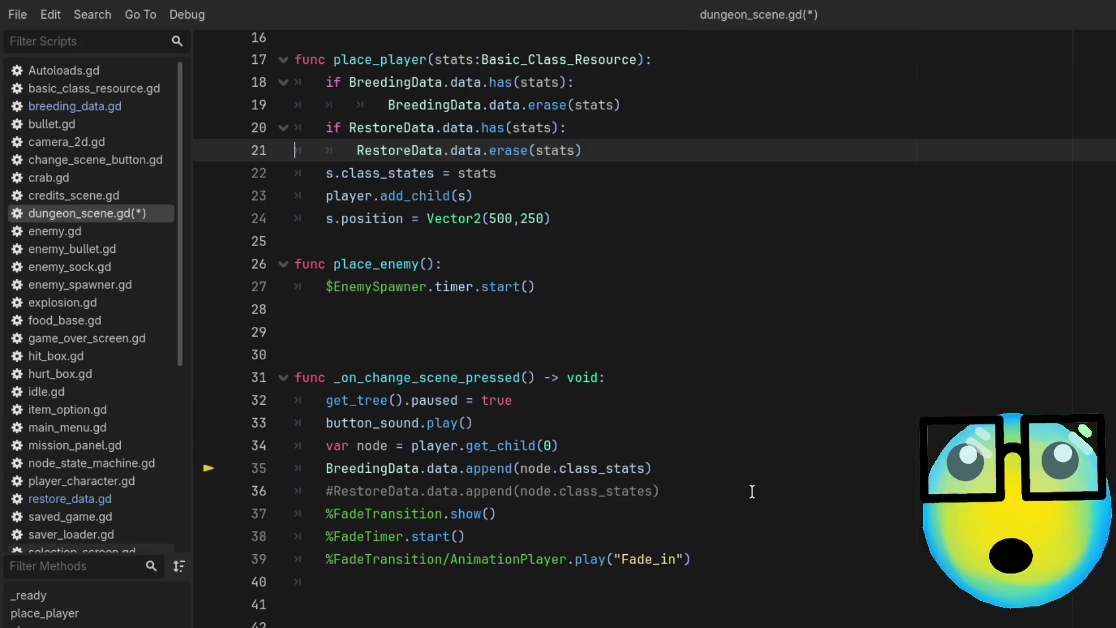
pyautogui.click(698, 473)
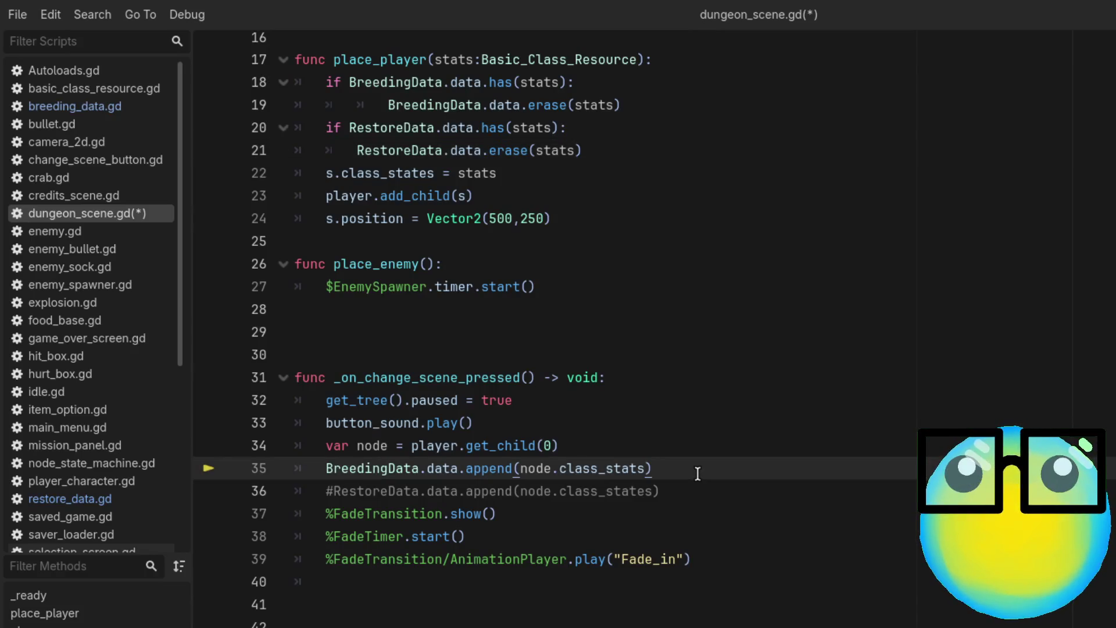
pyautogui.hotkey('ctrl', 'k')
pyautogui.scroll(1, 691, 482)
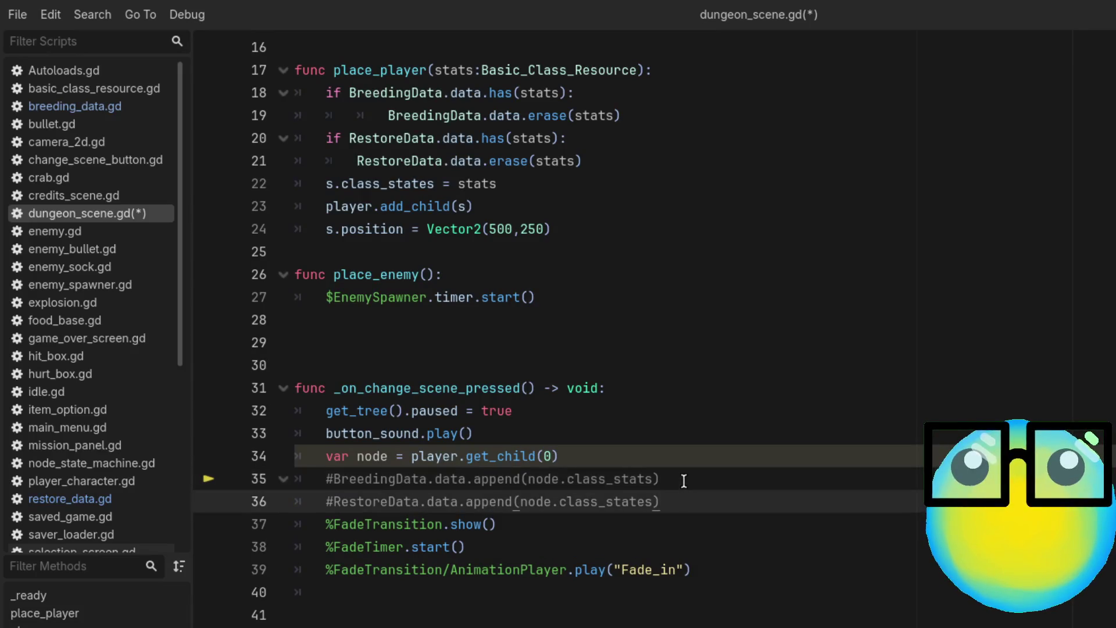
pyautogui.click(675, 507)
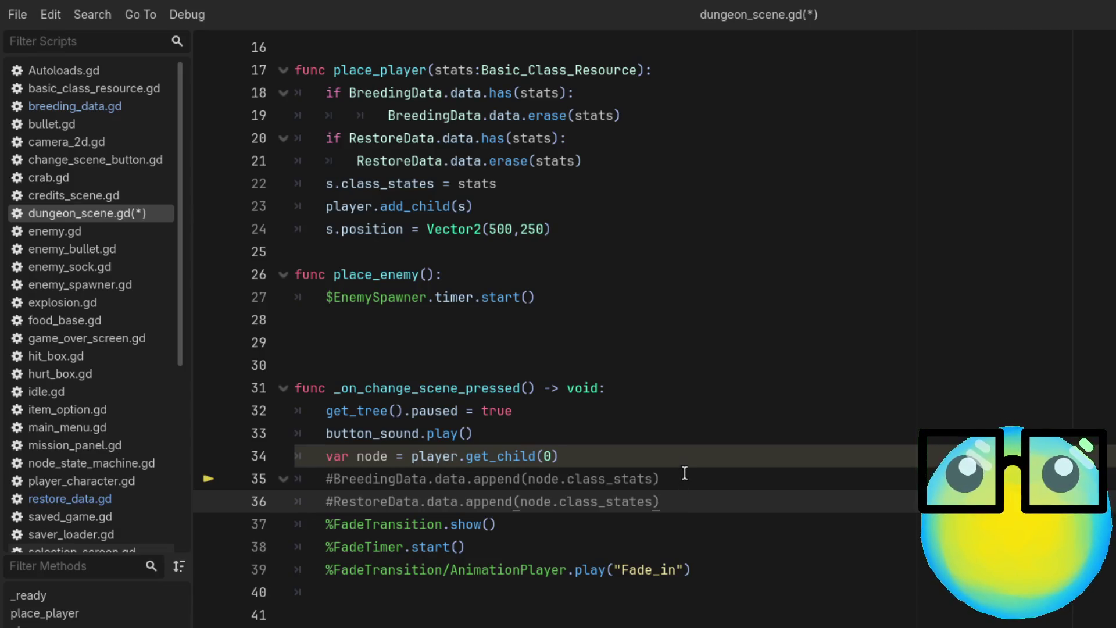
pyautogui.click(684, 475)
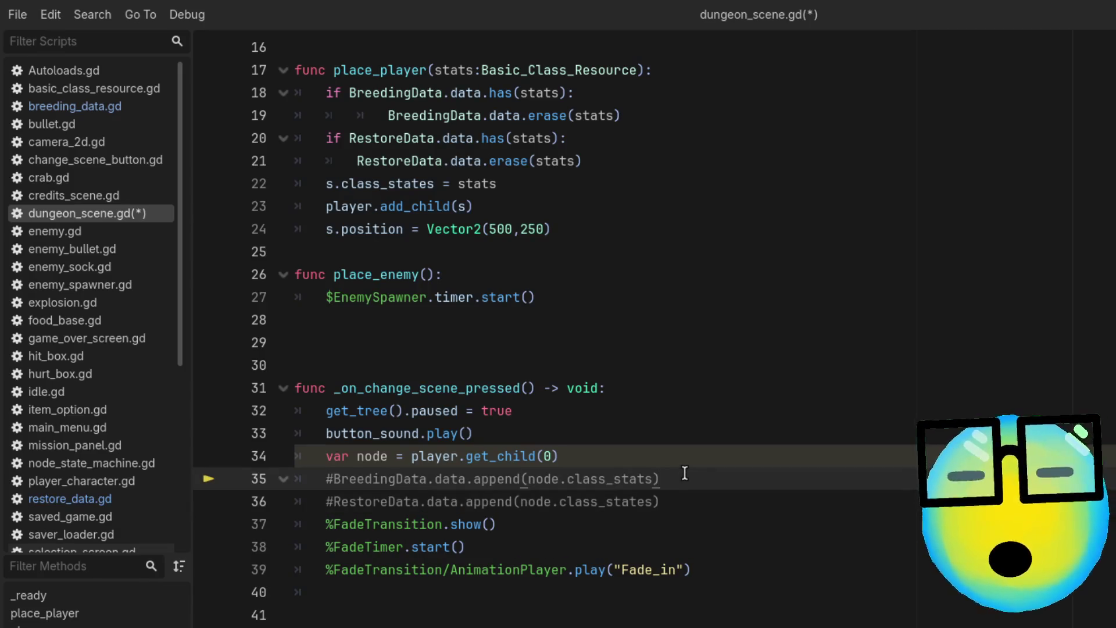